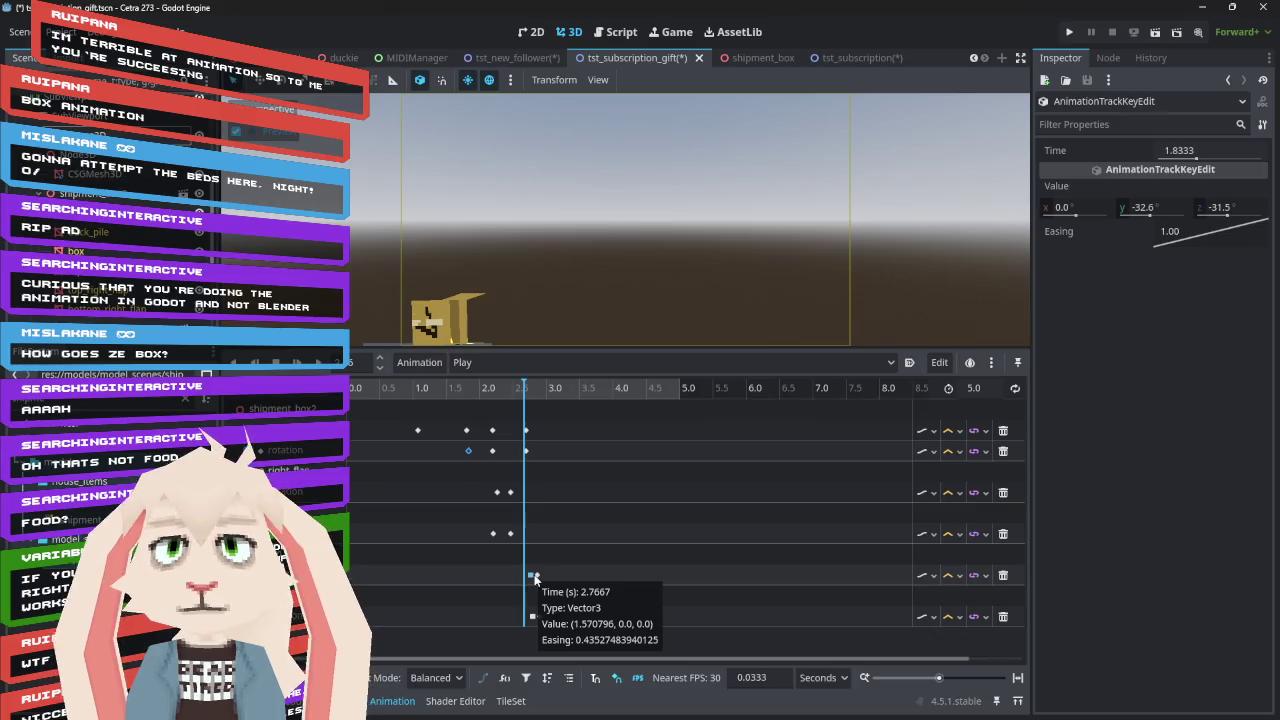
Select the flap keyframe near 2.87 s, then show bottom_left_flap's properties in the Inspector
{"action": "left_click", "coordinate": [534, 576]}
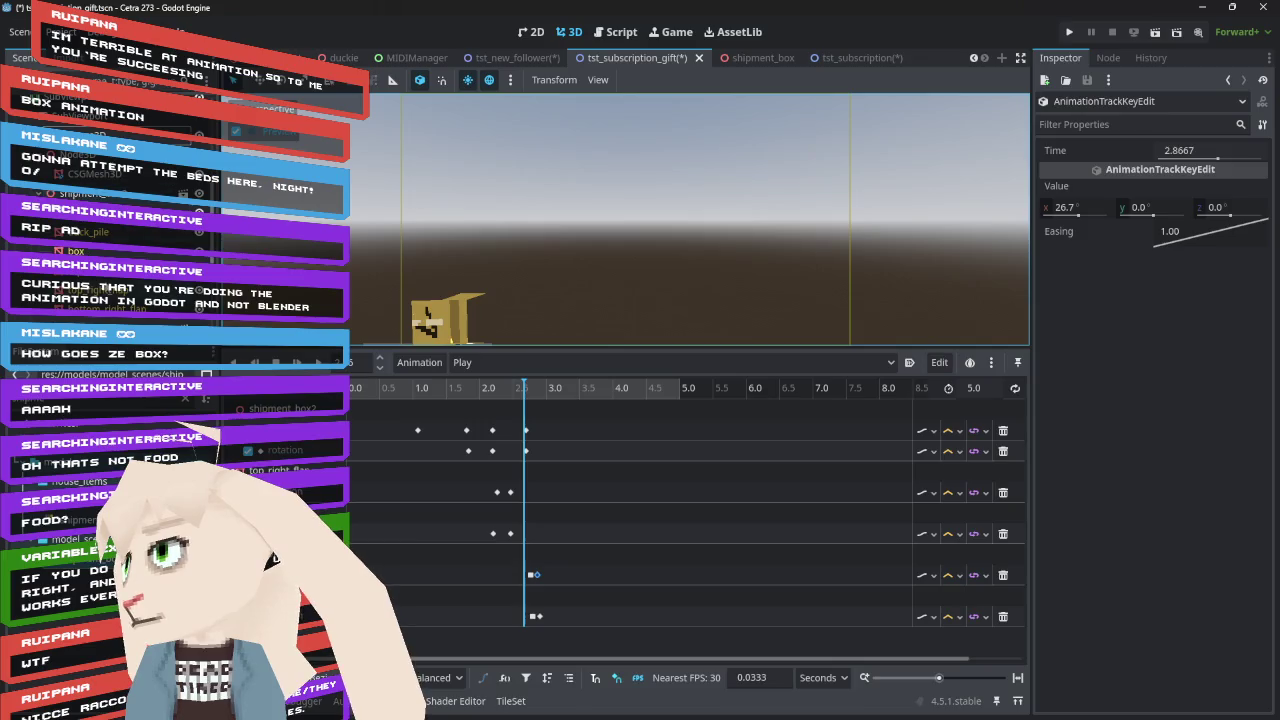
{"action": "left_click", "coordinate": [378, 264]}
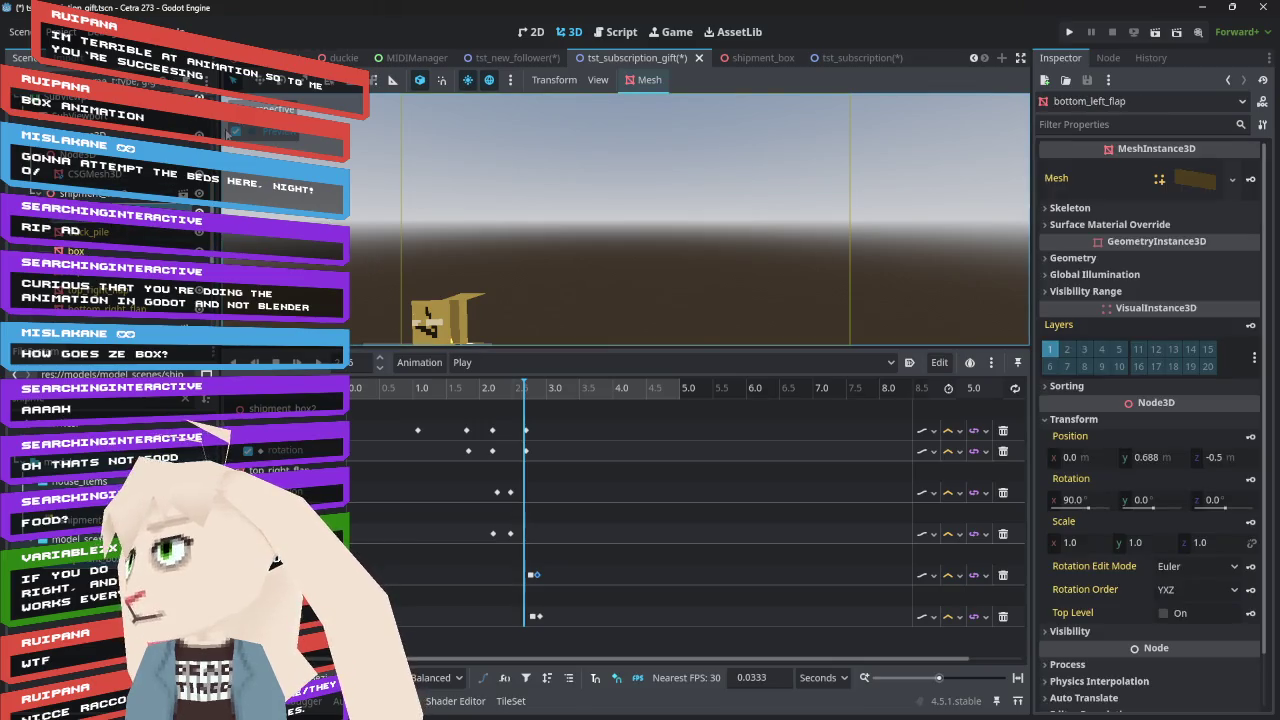
Frame bottom_left_flap in the viewport and scrub the playhead to preview its fold
{"action": "key", "text": "f"}
{"action": "mouse_move", "coordinate": [736, 223]}
{"action": "left_mouse_down"}
{"action": "mouse_move", "coordinate": [748, 234]}
{"action": "mouse_move", "coordinate": [644, 278]}
{"action": "left_mouse_up"}
{"action": "scroll", "coordinate": [644, 278], "scroll_direction": "up", "scroll_amount": 3}
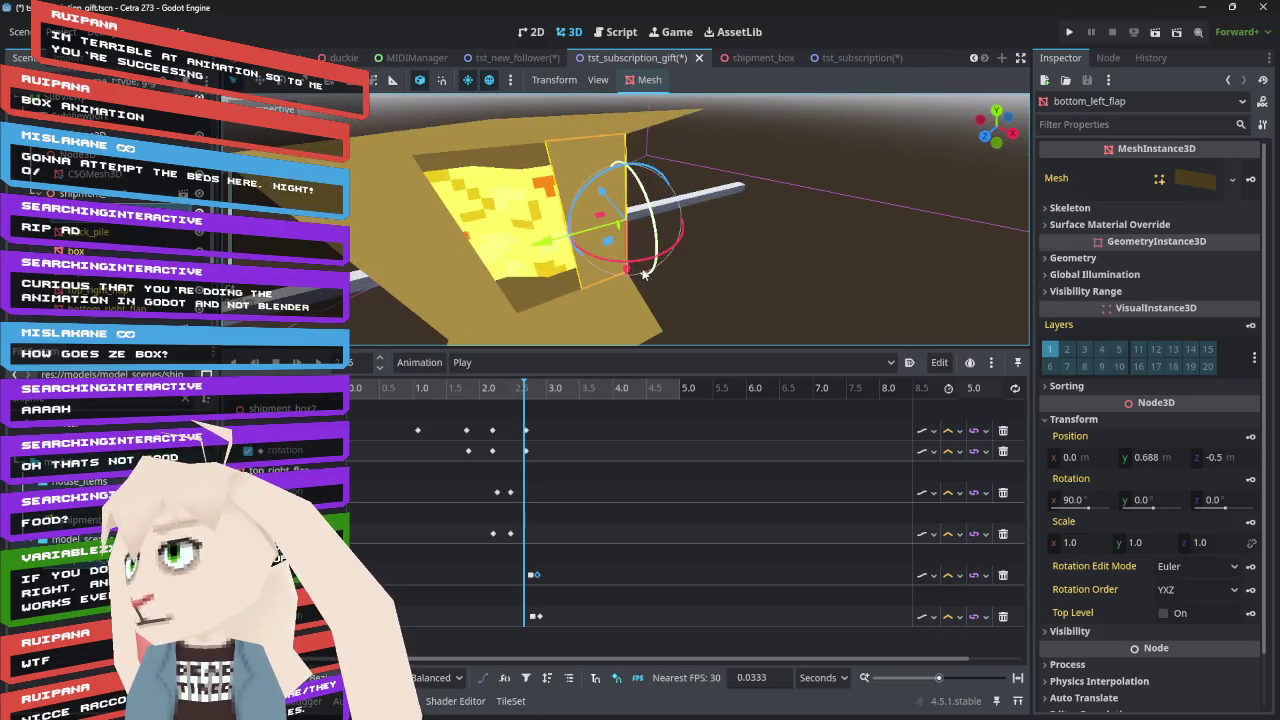
{"action": "left_click", "coordinate": [528, 390]}
{"action": "mouse_move", "coordinate": [528, 390]}
{"action": "left_mouse_down"}
{"action": "mouse_move", "coordinate": [545, 393]}
{"action": "mouse_move", "coordinate": [523, 391]}
{"action": "mouse_move", "coordinate": [535, 398]}
{"action": "left_mouse_up"}
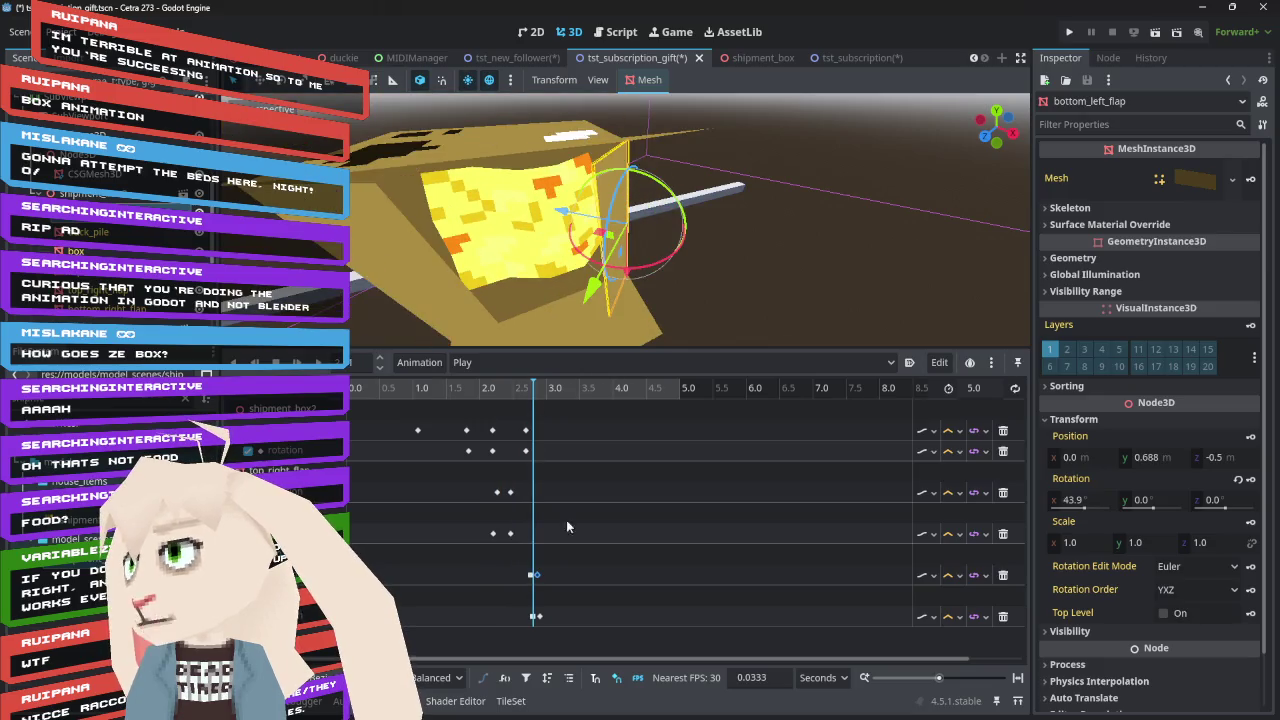
Select the bottom track's rotation key at 2.9 s
{"action": "left_click", "coordinate": [536, 616]}
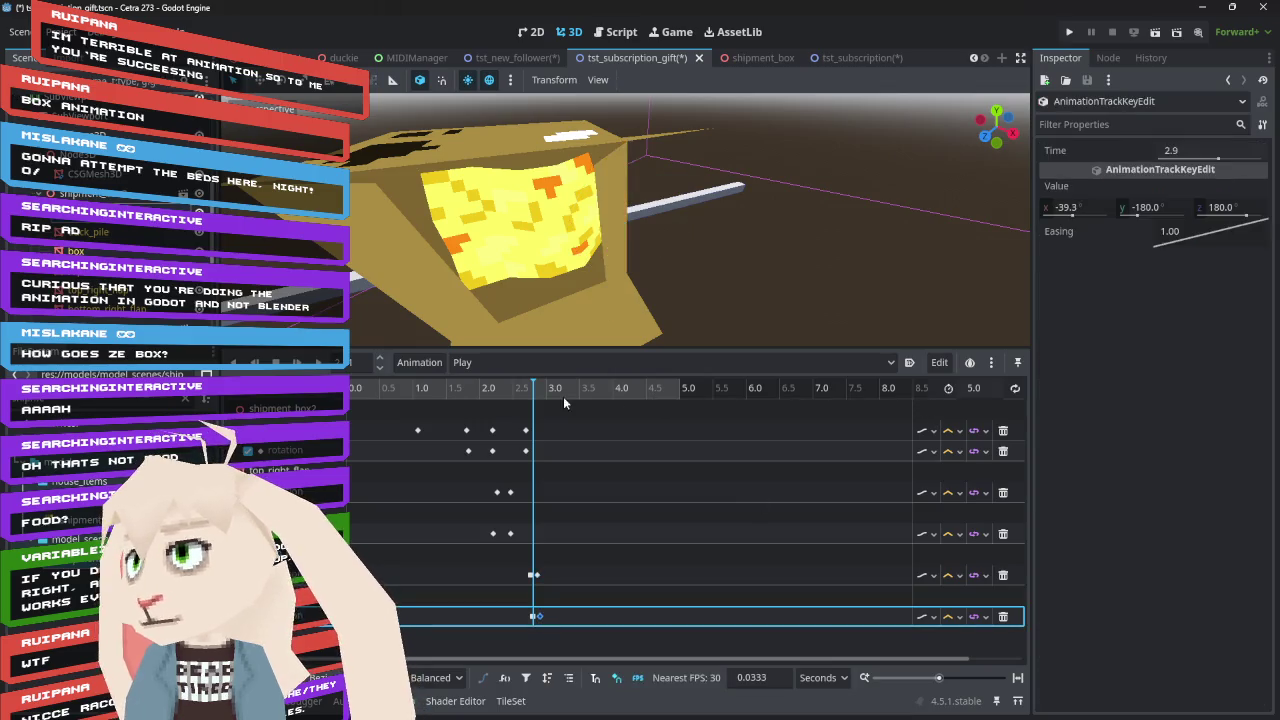
{"action": "left_click_drag", "start_coordinate": [535, 390], "coordinate": [541, 390]}
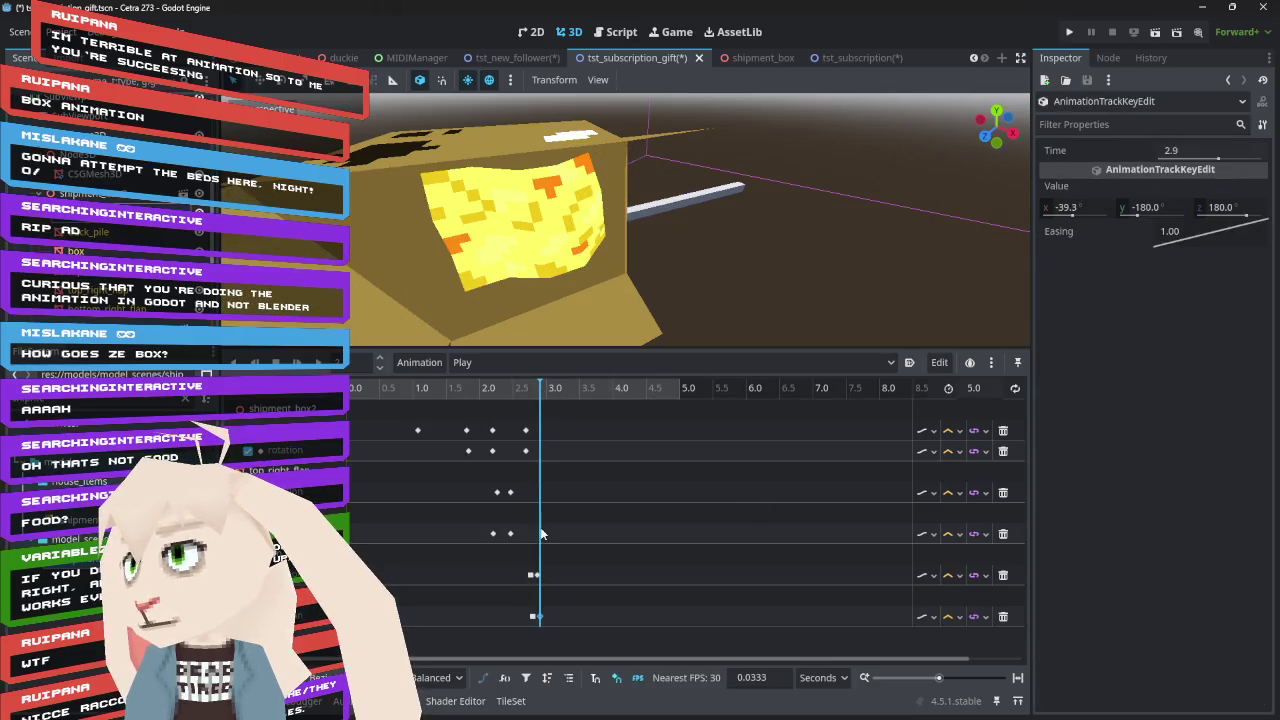
{"action": "left_click", "coordinate": [535, 617]}
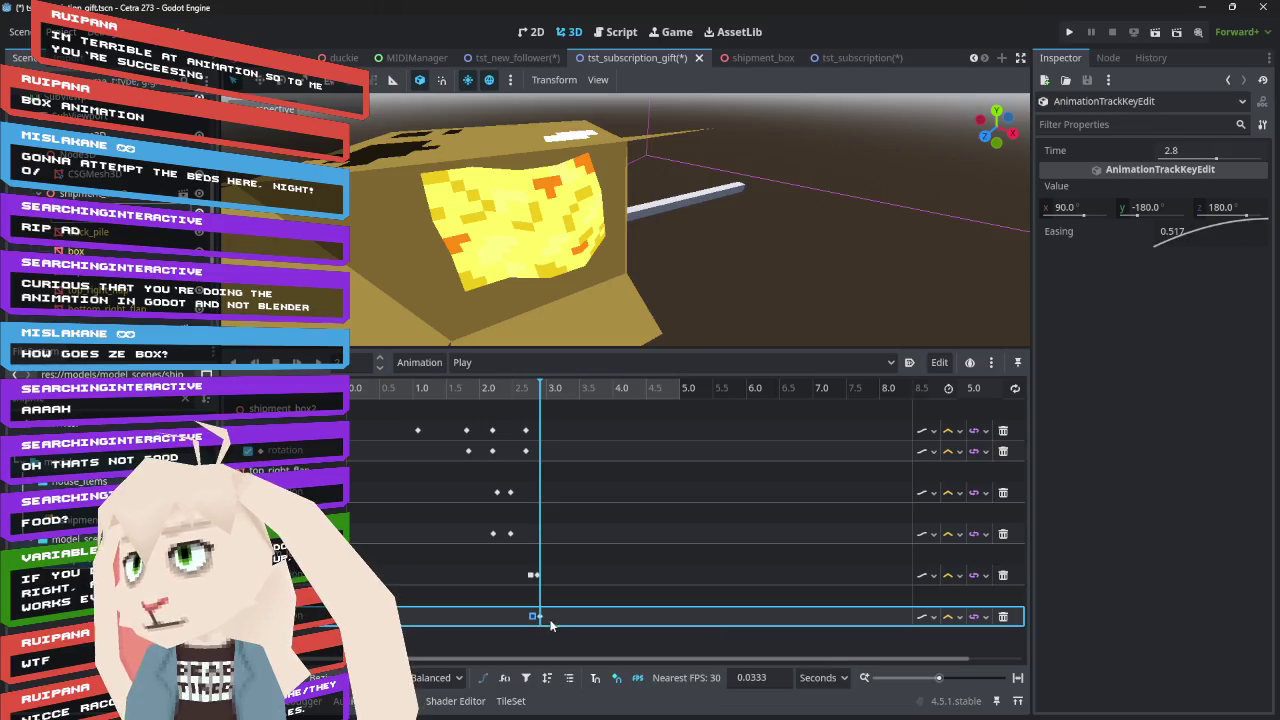
{"action": "left_click", "coordinate": [540, 618]}
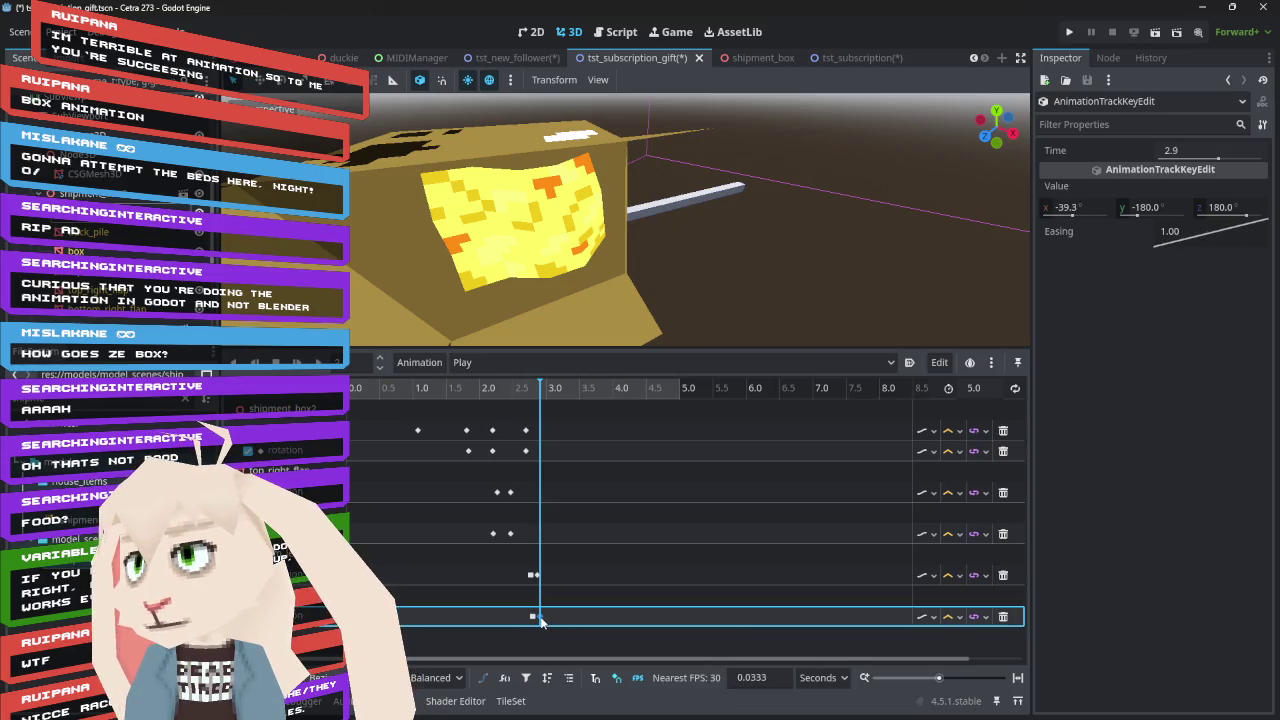
Set the 2.9 s key's X rotation to -65° and scrub to preview the flap
{"action": "left_click", "coordinate": [1092, 204]}
{"action": "type", "text": "-"}
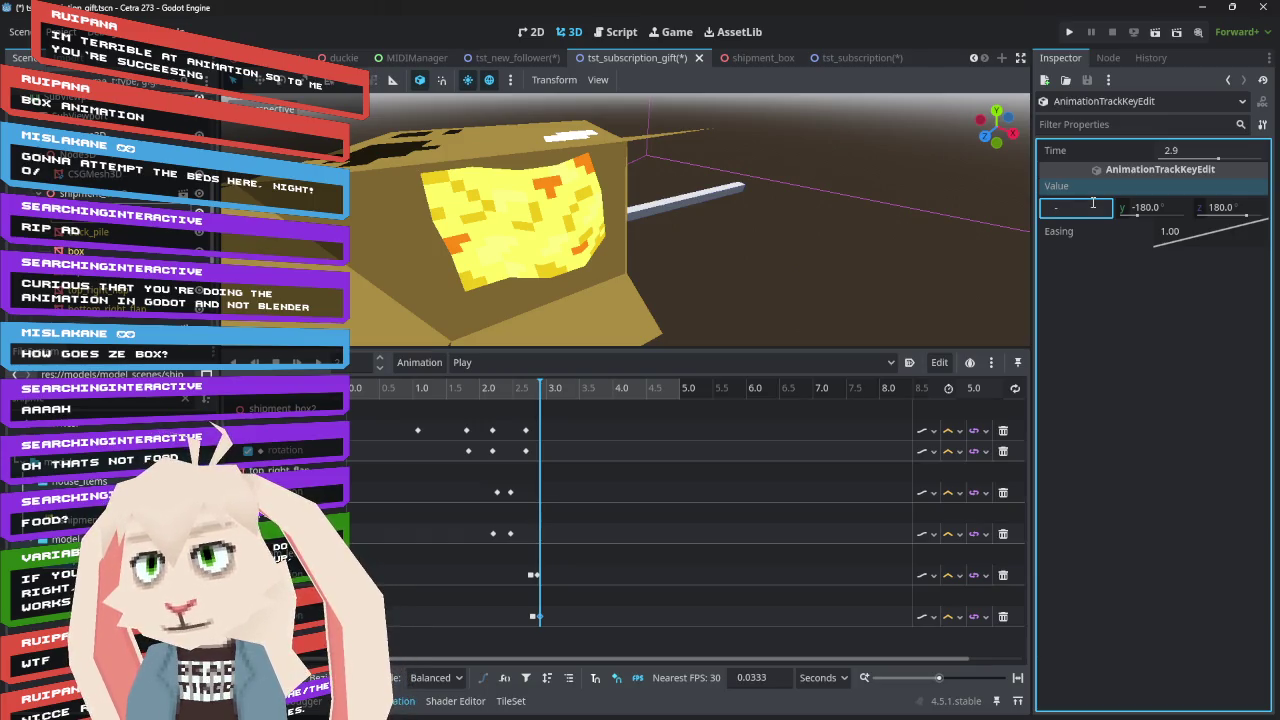
{"action": "type", "text": "65"}
{"action": "key", "text": "Return"}
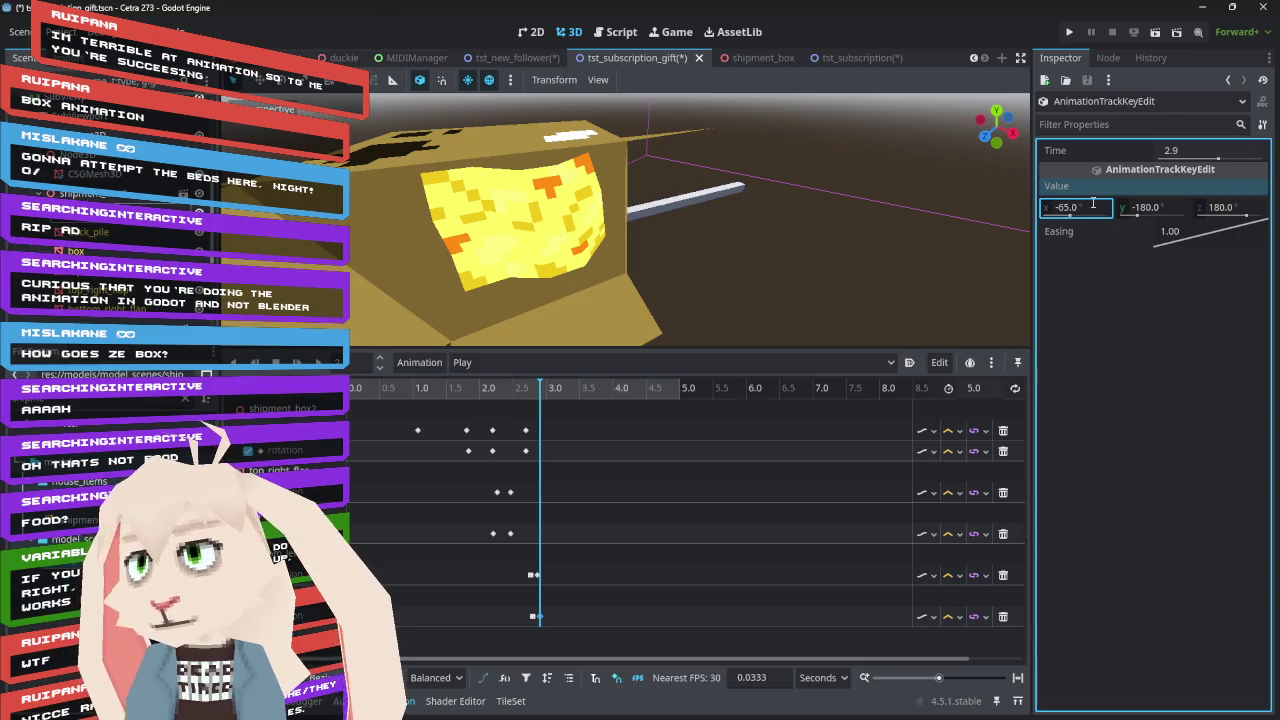
{"action": "mouse_move", "coordinate": [533, 389]}
{"action": "left_mouse_down"}
{"action": "mouse_move", "coordinate": [514, 390]}
{"action": "mouse_move", "coordinate": [547, 392]}
{"action": "left_mouse_up"}
{"action": "scroll", "coordinate": [557, 278], "scroll_direction": "down", "scroll_amount": 3}
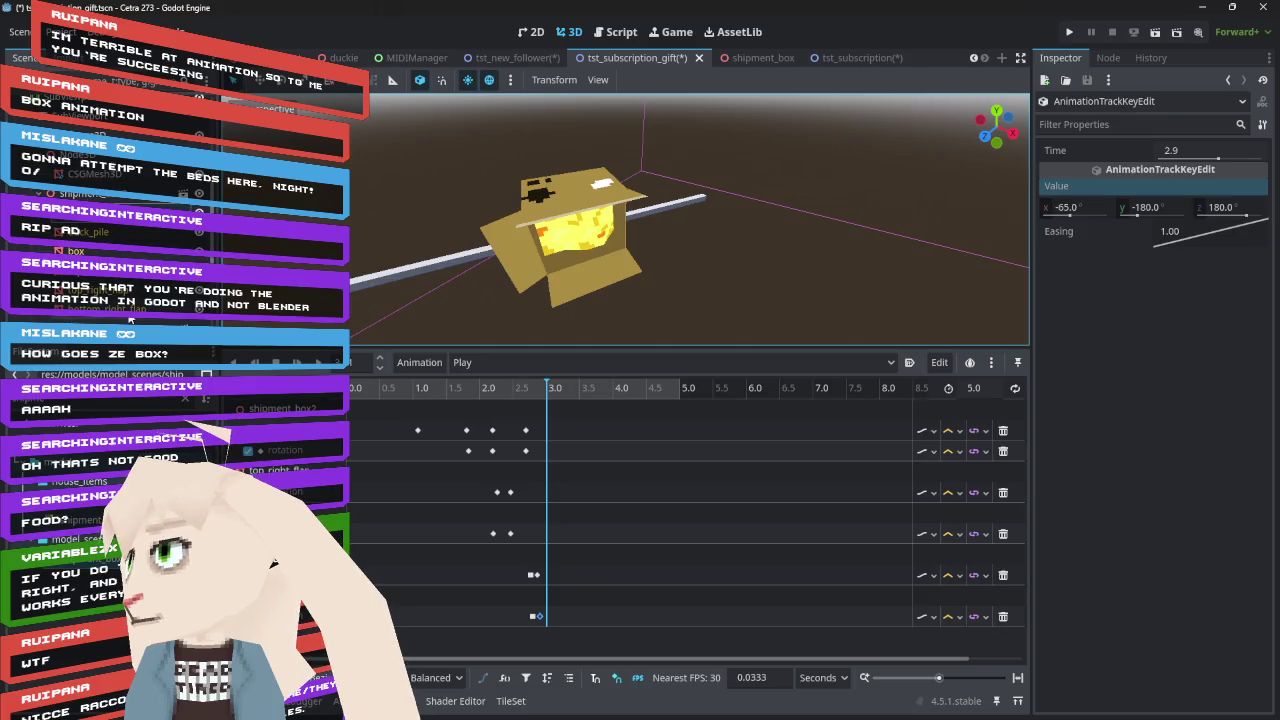
{"action": "left_click", "coordinate": [290, 451]}
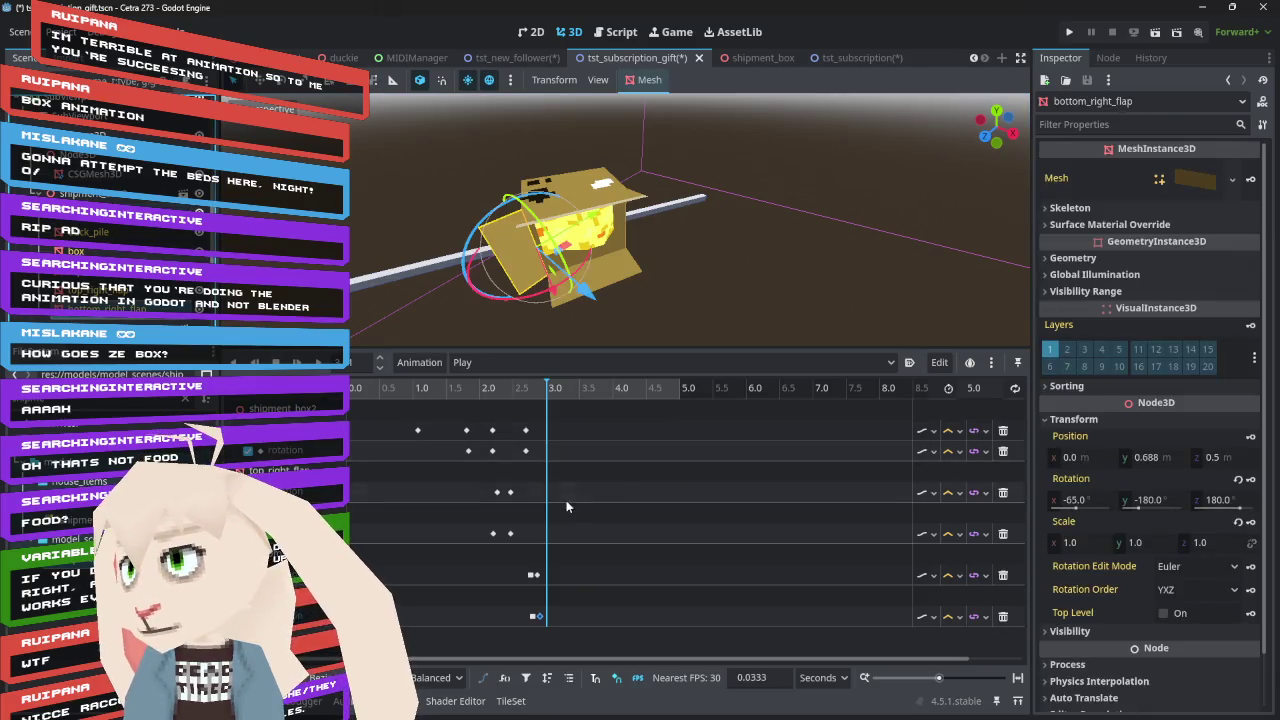
Change bottom_right_flap's 2.9 s key to X 65° and preview the fold between 2.5 and 3.0 s
{"action": "left_click_drag", "start_coordinate": [1075, 503], "coordinate": [1086, 507]}
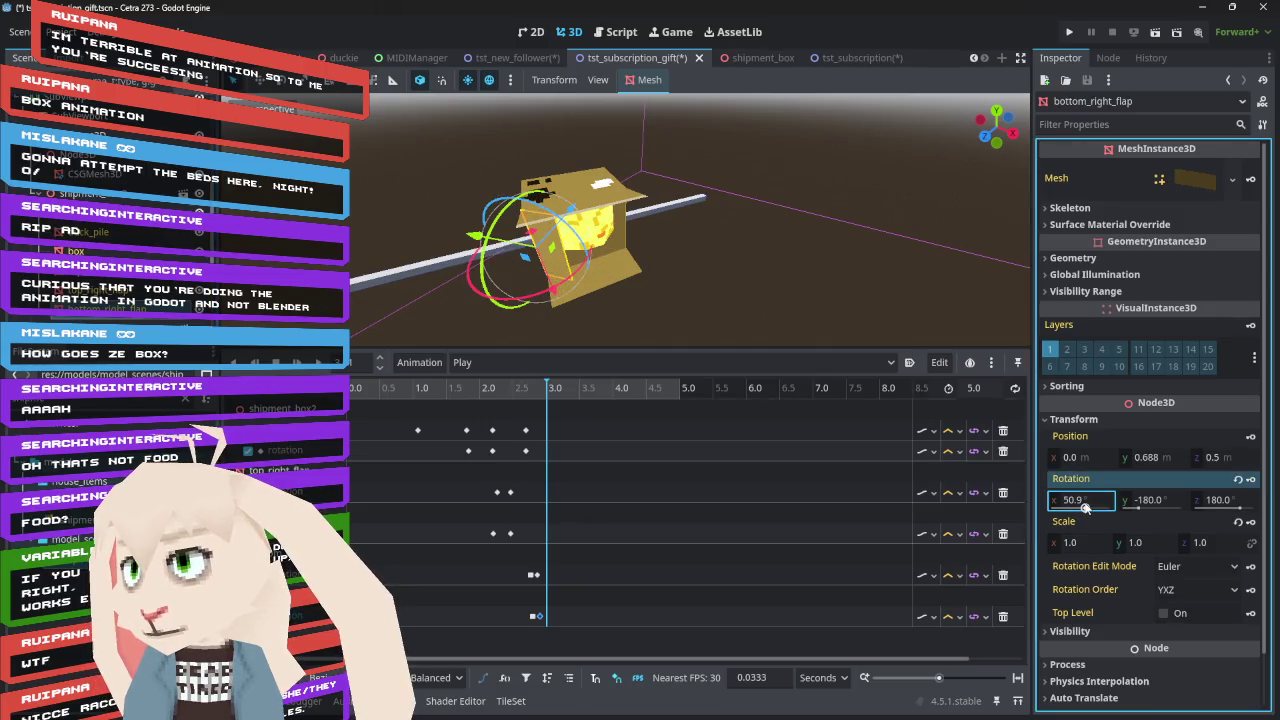
{"action": "left_click", "coordinate": [534, 616]}
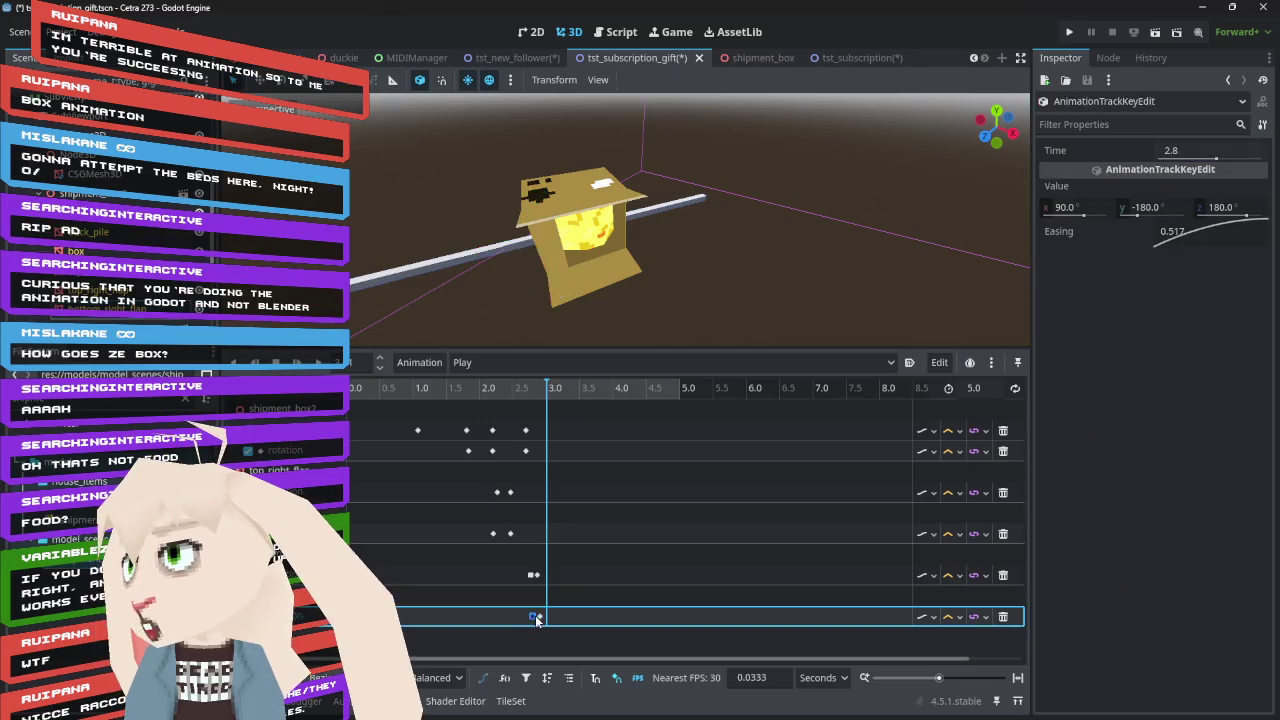
{"action": "left_click", "coordinate": [1087, 206]}
{"action": "type", "text": "65"}
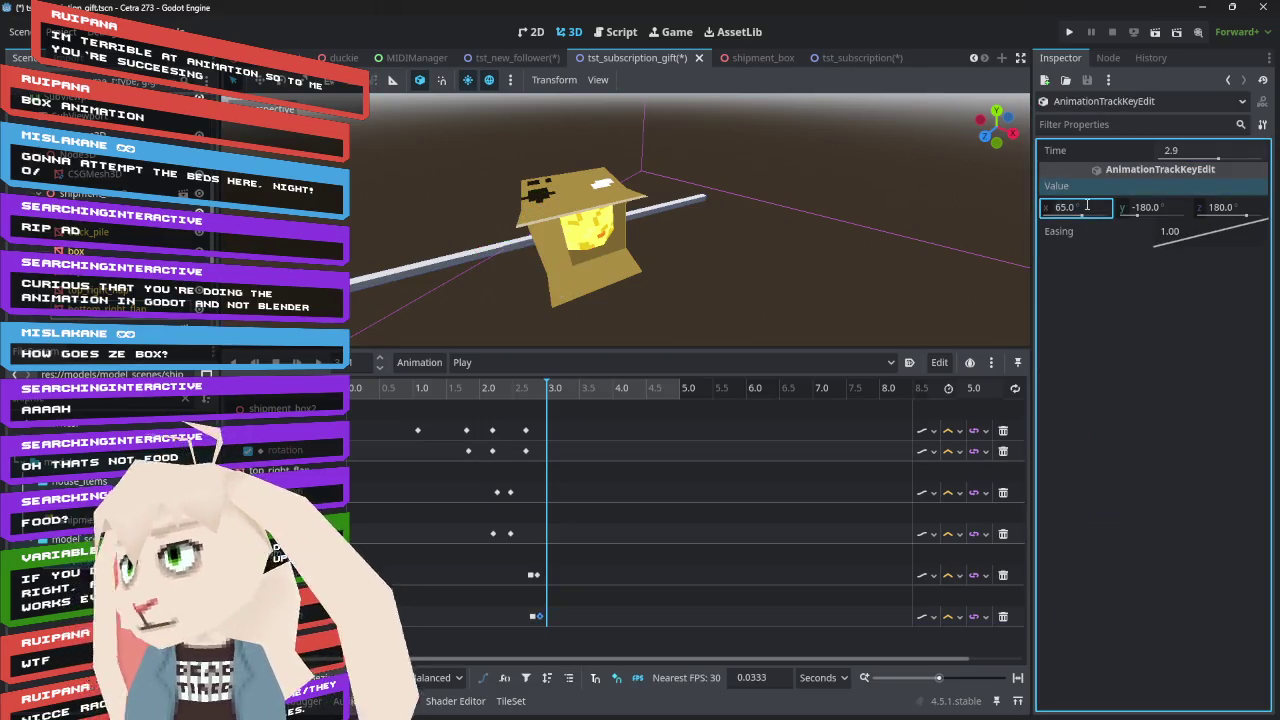
{"action": "key", "text": "Return"}
{"action": "mouse_move", "coordinate": [489, 387]}
{"action": "left_mouse_down"}
{"action": "mouse_move", "coordinate": [562, 390]}
{"action": "mouse_move", "coordinate": [508, 390]}
{"action": "mouse_move", "coordinate": [549, 390]}
{"action": "left_mouse_up"}
{"action": "mouse_move", "coordinate": [476, 241]}
{"action": "left_mouse_down"}
{"action": "mouse_move", "coordinate": [511, 163]}
{"action": "mouse_move", "coordinate": [596, 116]}
{"action": "mouse_move", "coordinate": [652, 119]}
{"action": "mouse_move", "coordinate": [719, 172]}
{"action": "mouse_move", "coordinate": [651, 206]}
{"action": "mouse_move", "coordinate": [594, 158]}
{"action": "mouse_move", "coordinate": [548, 157]}
{"action": "left_mouse_up"}
{"action": "left_click", "coordinate": [100, 136]}
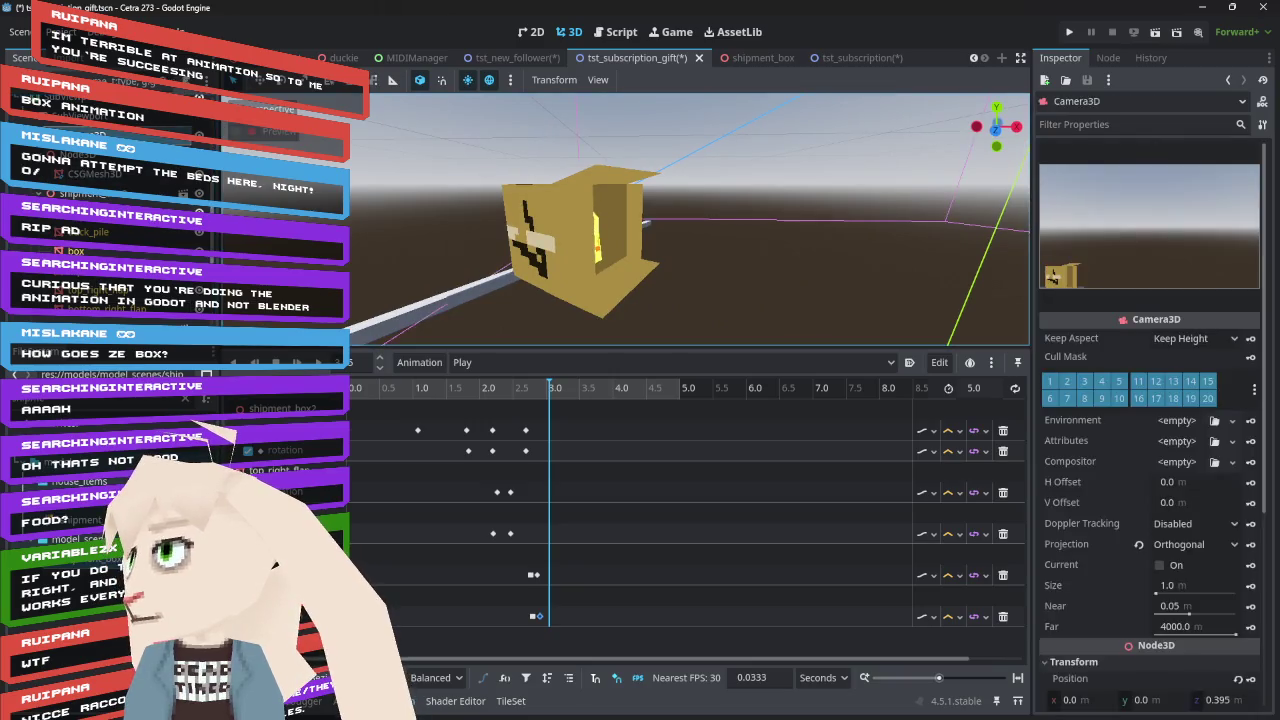
Preview through Camera3D, play shipment_box2's animation from the start, and open its 0.0 s position key
{"action": "left_click", "coordinate": [250, 131]}
{"action": "left_click", "coordinate": [100, 193]}
{"action": "mouse_move", "coordinate": [448, 387]}
{"action": "left_mouse_down"}
{"action": "mouse_move", "coordinate": [529, 425]}
{"action": "mouse_move", "coordinate": [591, 425]}
{"action": "mouse_move", "coordinate": [456, 416]}
{"action": "mouse_move", "coordinate": [543, 438]}
{"action": "left_mouse_up"}
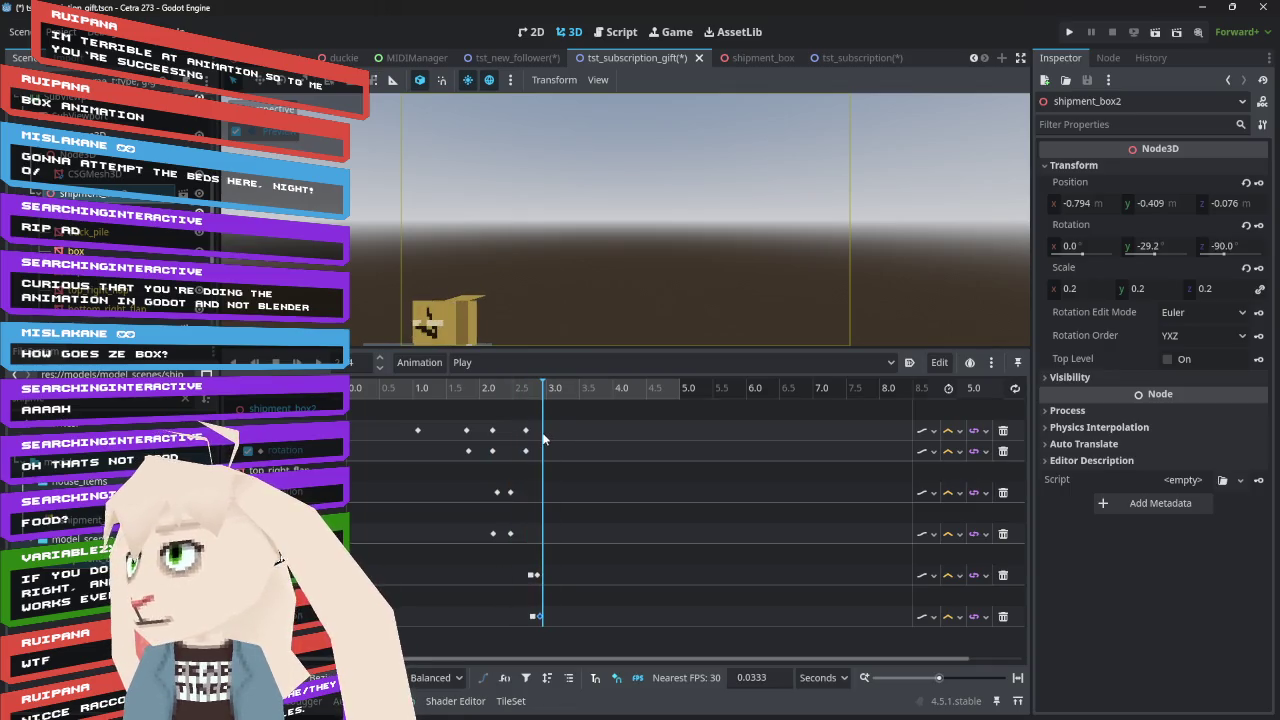
{"action": "mouse_move", "coordinate": [445, 400]}
{"action": "left_mouse_down"}
{"action": "mouse_move", "coordinate": [560, 422]}
{"action": "mouse_move", "coordinate": [340, 420]}
{"action": "left_mouse_up"}
{"action": "left_click", "coordinate": [297, 362]}
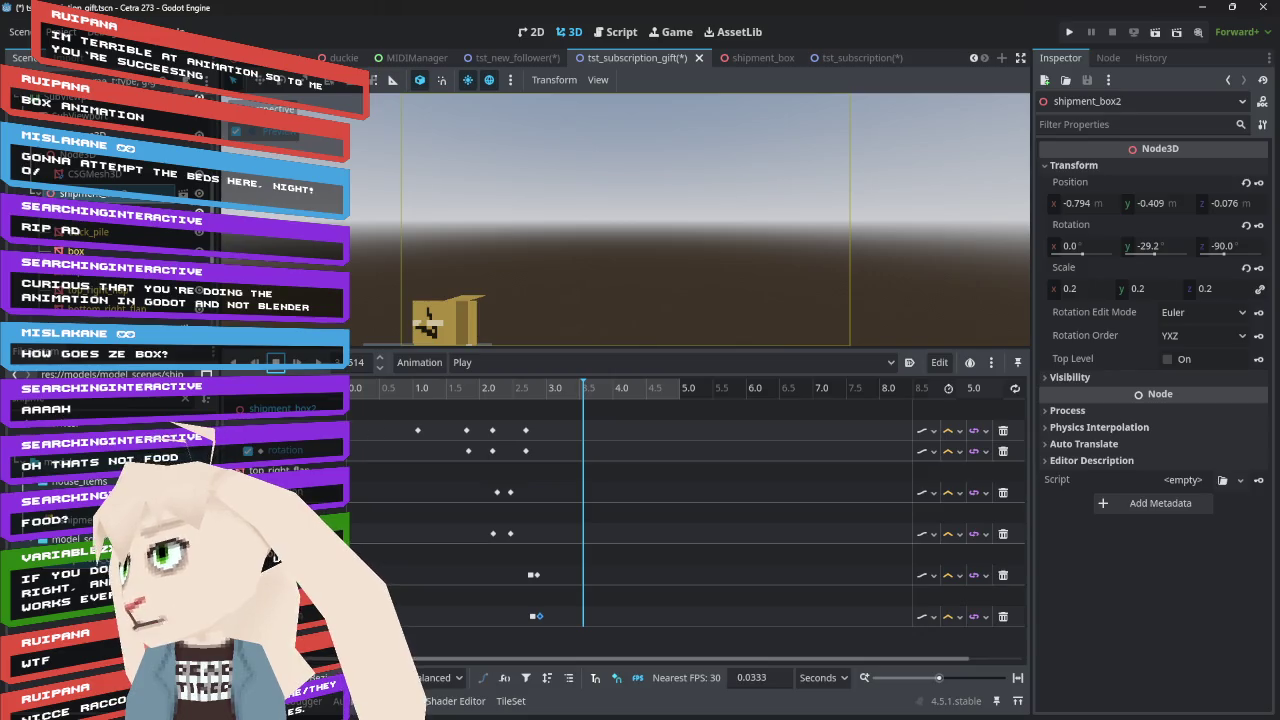
{"action": "left_click", "coordinate": [355, 430]}
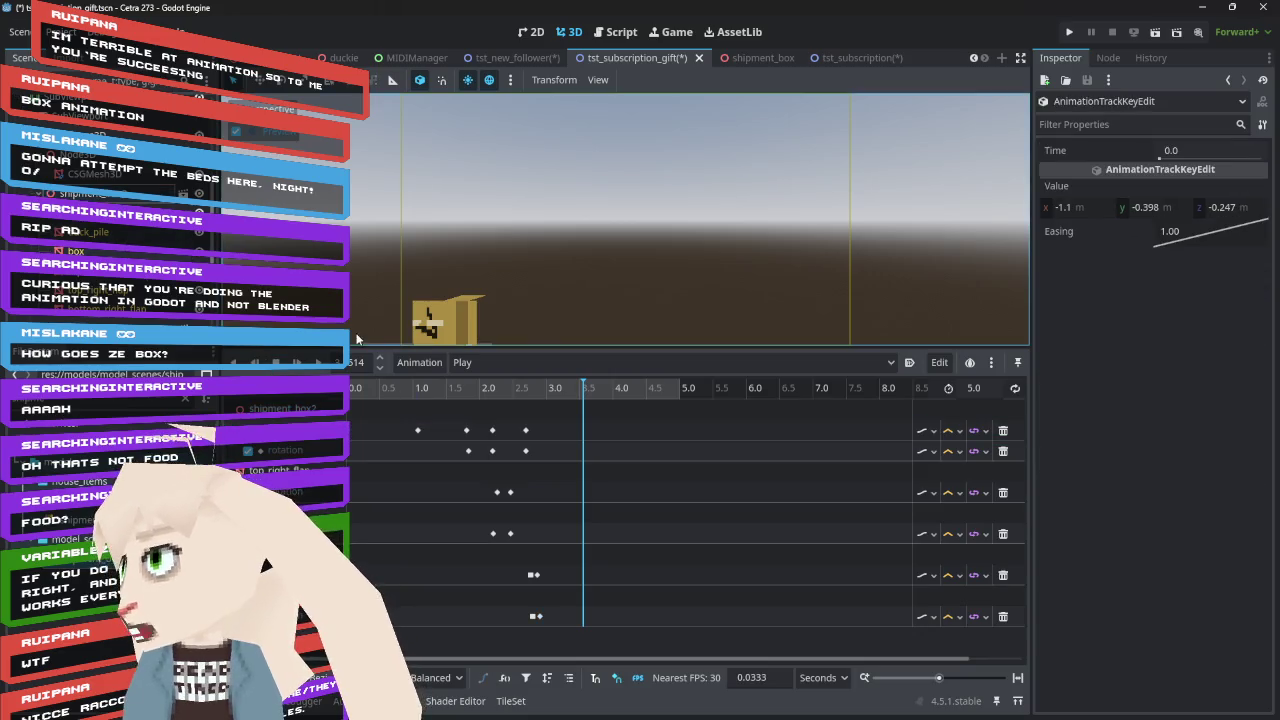
Return the playhead to 0 s, leave camera preview, and get an axis-aligned view of shipment_box2
{"action": "left_click", "coordinate": [356, 388]}
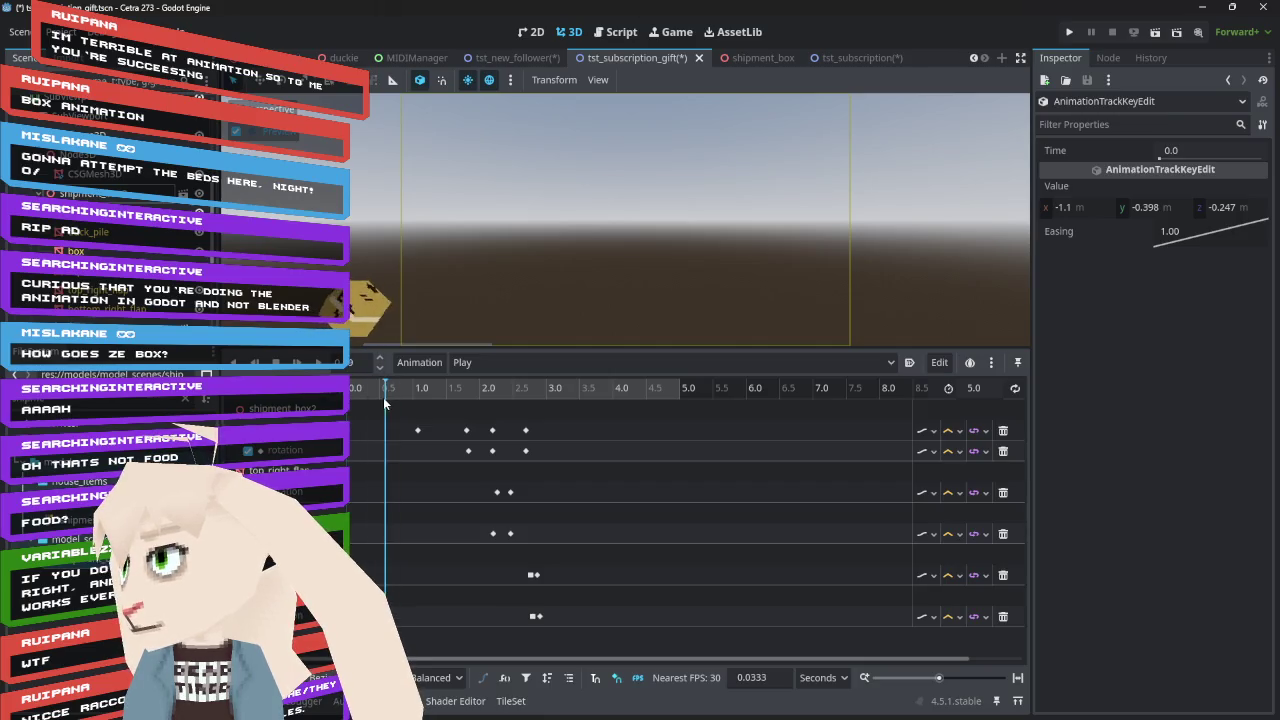
{"action": "left_click", "coordinate": [352, 452]}
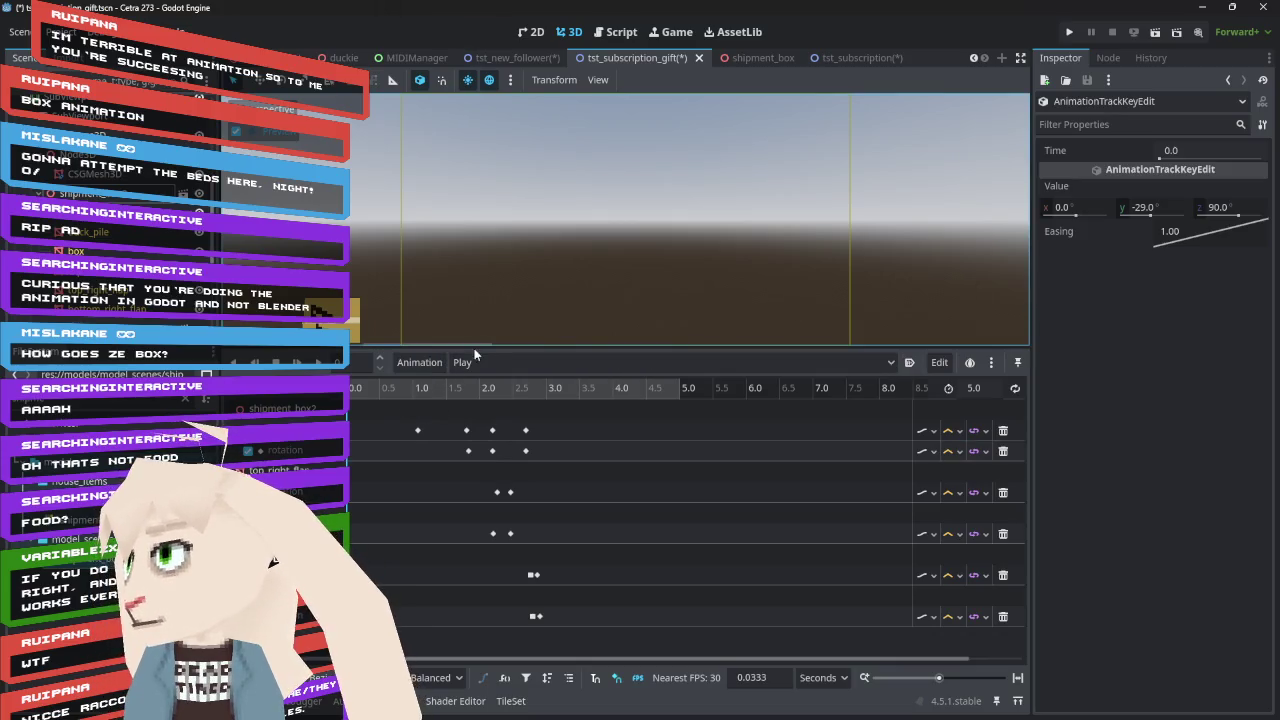
{"action": "left_click", "coordinate": [236, 131]}
{"action": "mouse_move", "coordinate": [465, 200]}
{"action": "left_mouse_down"}
{"action": "mouse_move", "coordinate": [542, 206]}
{"action": "mouse_move", "coordinate": [567, 224]}
{"action": "left_mouse_up"}
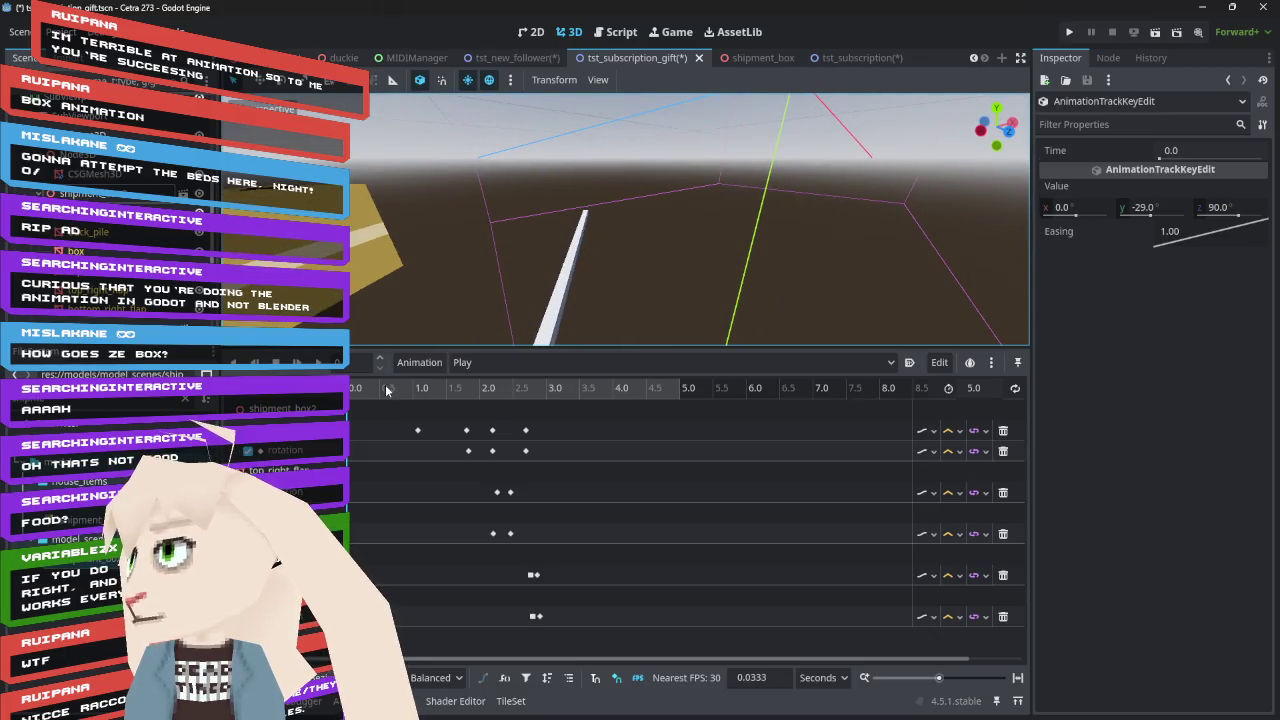
{"action": "left_click", "coordinate": [100, 199]}
{"action": "mouse_move", "coordinate": [440, 230]}
{"action": "left_mouse_down"}
{"action": "mouse_move", "coordinate": [491, 193]}
{"action": "mouse_move", "coordinate": [583, 265]}
{"action": "mouse_move", "coordinate": [601, 299]}
{"action": "mouse_move", "coordinate": [616, 174]}
{"action": "mouse_move", "coordinate": [573, 180]}
{"action": "left_mouse_up"}
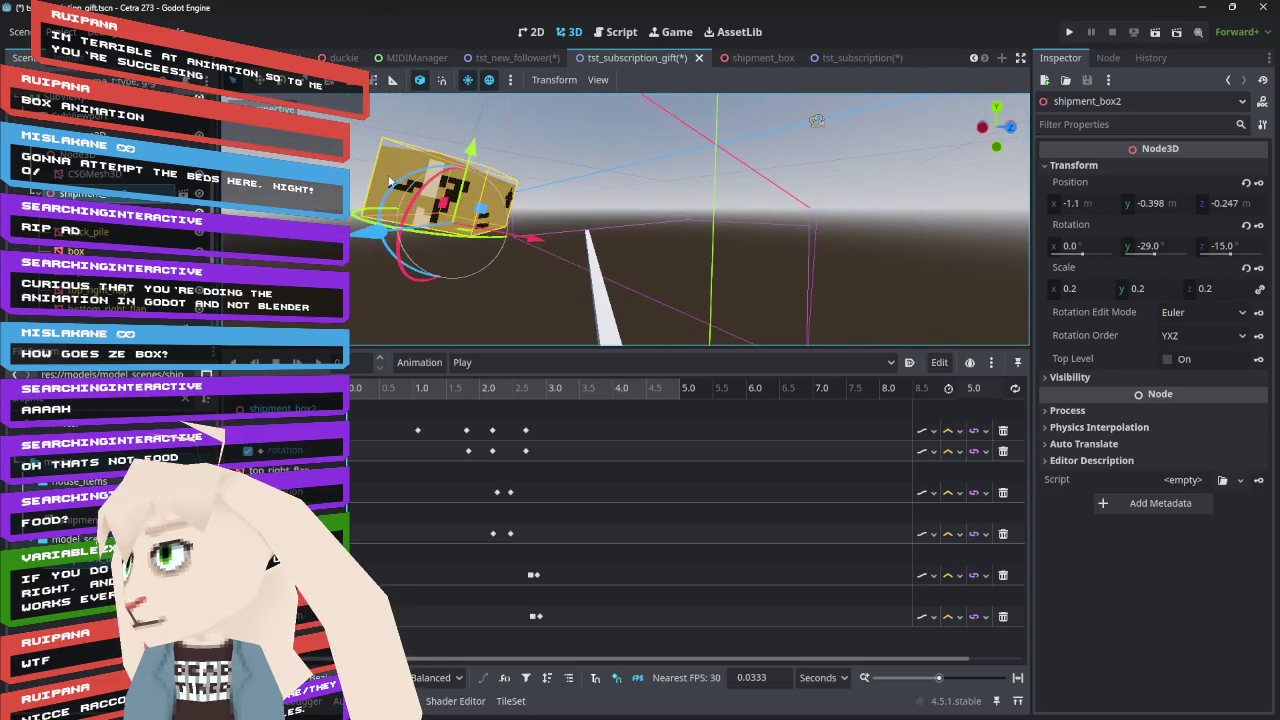
{"action": "mouse_move", "coordinate": [350, 145]}
{"action": "left_mouse_down"}
{"action": "mouse_move", "coordinate": [365, 208]}
{"action": "mouse_move", "coordinate": [430, 228]}
{"action": "mouse_move", "coordinate": [380, 225]}
{"action": "mouse_move", "coordinate": [400, 216]}
{"action": "left_mouse_up"}
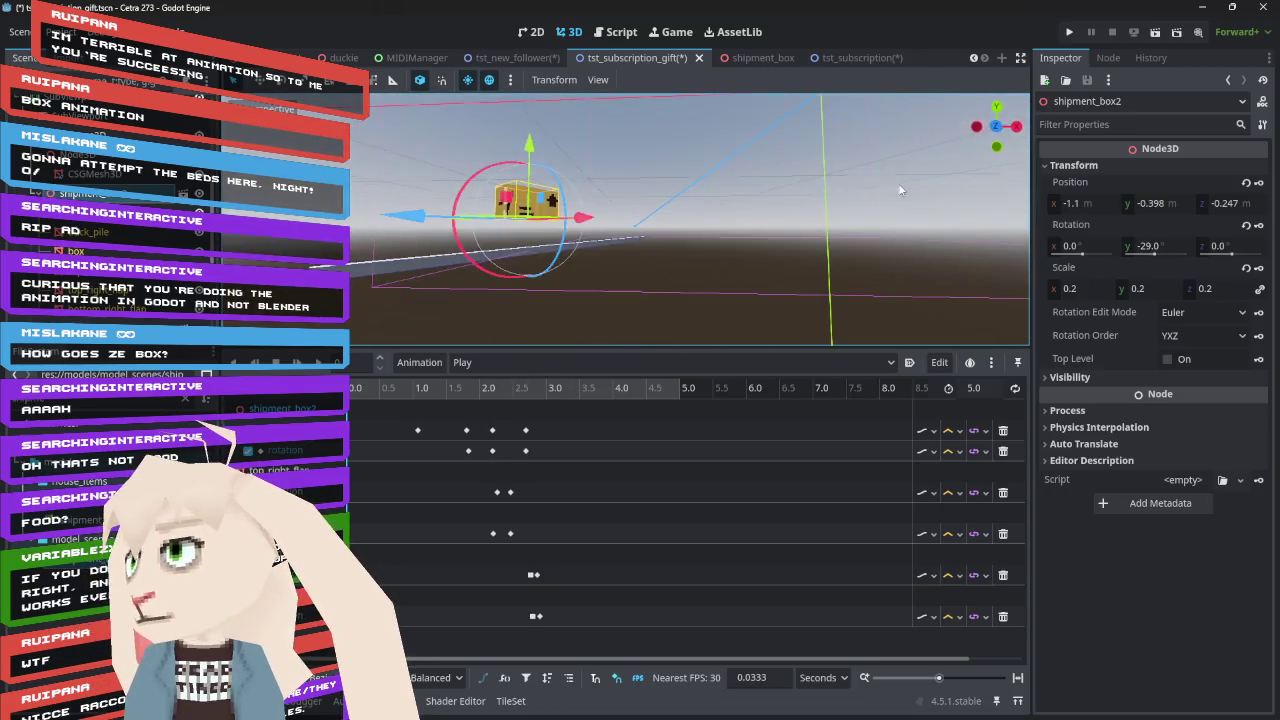
{"action": "left_click", "coordinate": [997, 127]}
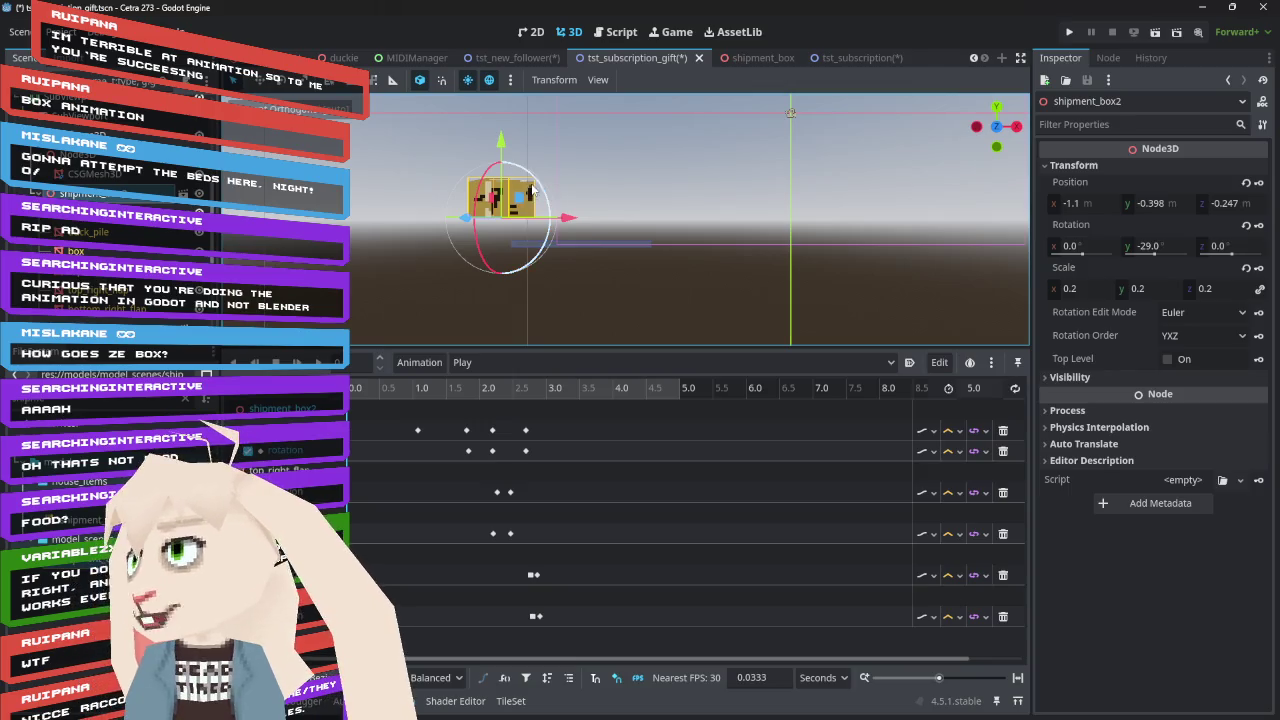
Tilt the box to about -5.7° around Z and keyframe that starting rotation
{"action": "left_click", "coordinate": [537, 187]}
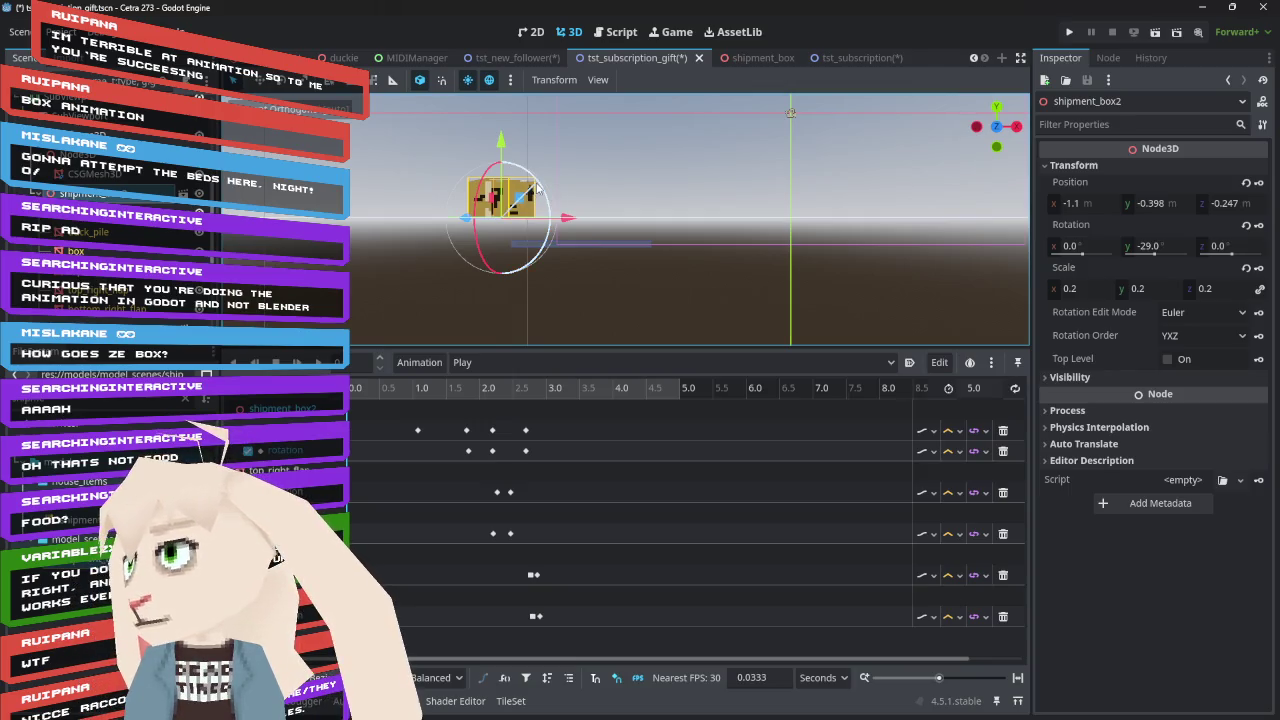
{"action": "left_click_drag", "start_coordinate": [537, 190], "coordinate": [537, 190]}
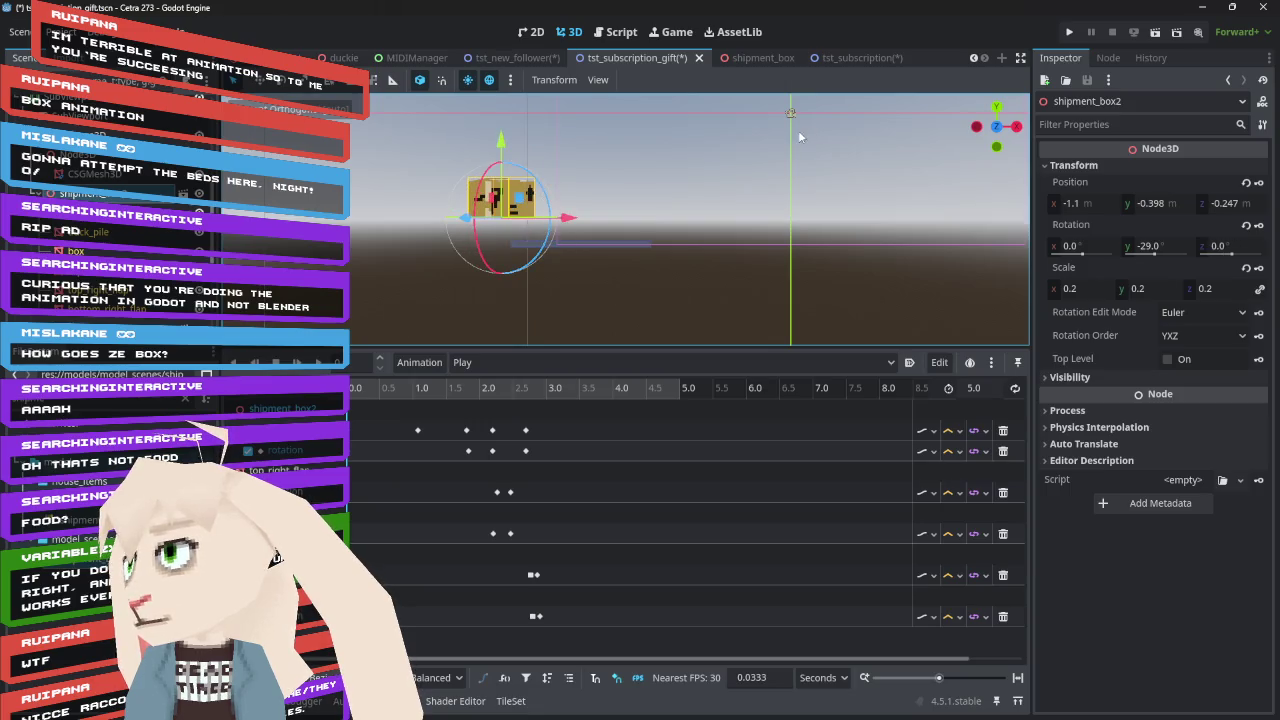
{"action": "mouse_move", "coordinate": [658, 159]}
{"action": "left_mouse_down"}
{"action": "mouse_move", "coordinate": [668, 200]}
{"action": "mouse_move", "coordinate": [772, 242]}
{"action": "left_mouse_up"}
{"action": "left_click_drag", "start_coordinate": [475, 222], "coordinate": [482, 235]}
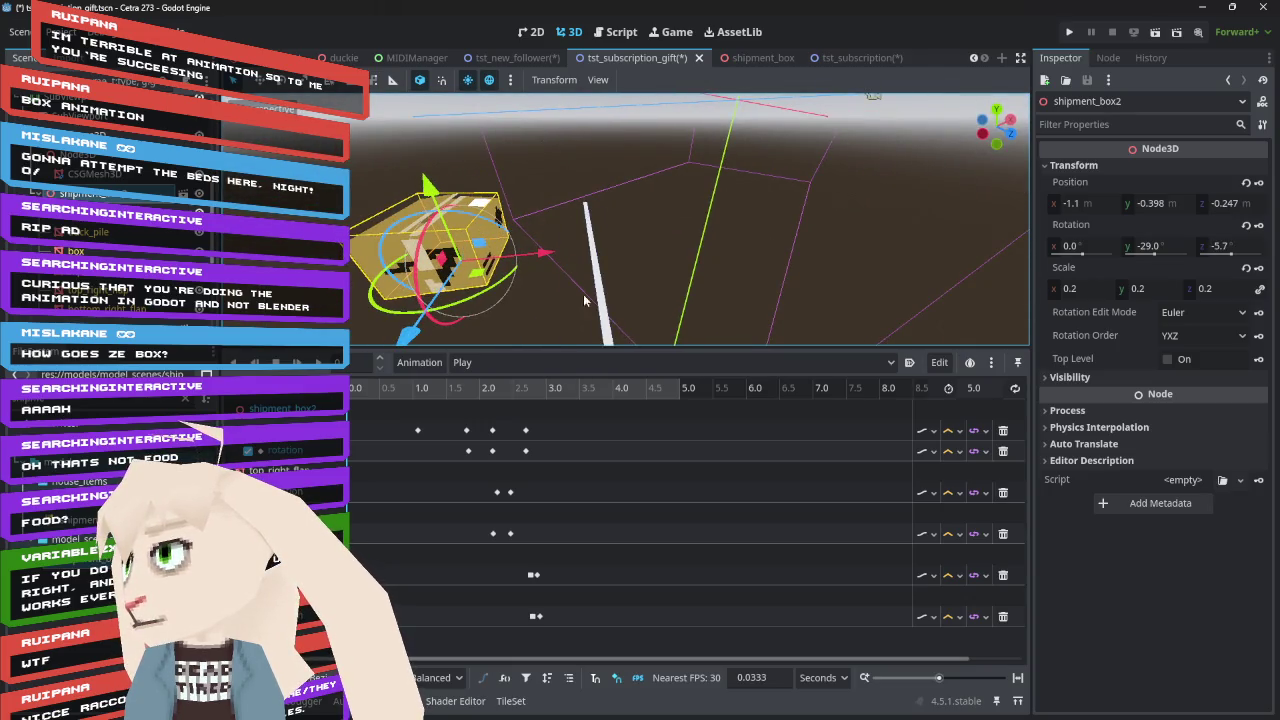
{"action": "left_click", "coordinate": [1260, 226]}
{"action": "mouse_move", "coordinate": [376, 395]}
{"action": "left_mouse_down"}
{"action": "mouse_move", "coordinate": [360, 400]}
{"action": "mouse_move", "coordinate": [657, 438]}
{"action": "mouse_move", "coordinate": [374, 424]}
{"action": "mouse_move", "coordinate": [644, 440]}
{"action": "mouse_move", "coordinate": [470, 428]}
{"action": "mouse_move", "coordinate": [557, 420]}
{"action": "mouse_move", "coordinate": [438, 421]}
{"action": "mouse_move", "coordinate": [540, 406]}
{"action": "mouse_move", "coordinate": [503, 412]}
{"action": "left_mouse_up"}
{"action": "left_click", "coordinate": [468, 430]}
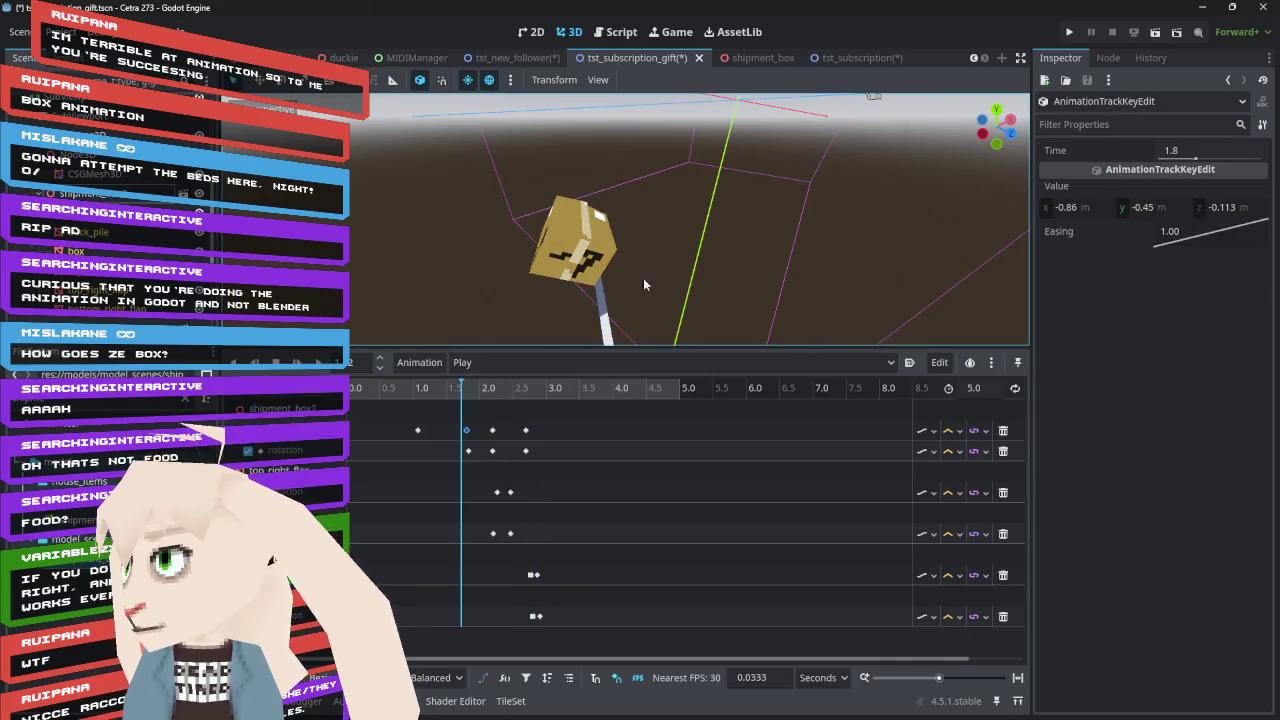
Select the box, scrub to about 1.7 s, and orbit around it with local-space gizmo axes
{"action": "left_click", "coordinate": [572, 258]}
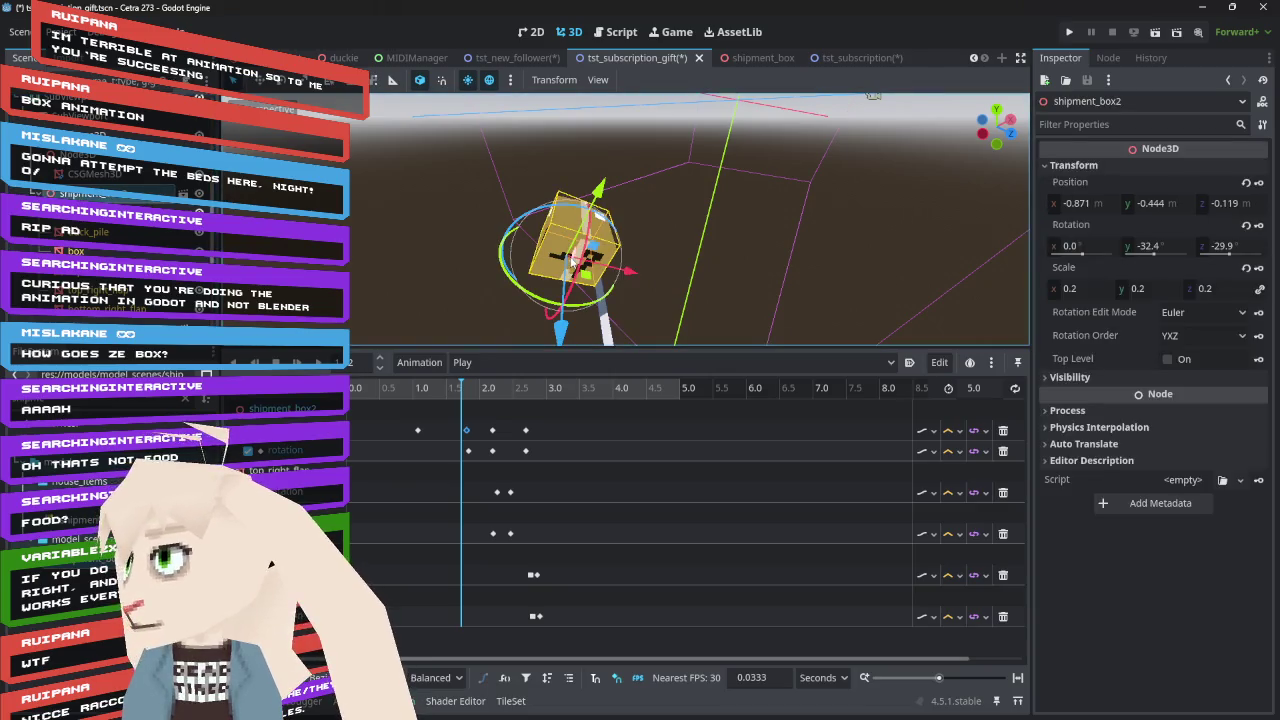
{"action": "mouse_move", "coordinate": [481, 393]}
{"action": "left_mouse_down"}
{"action": "mouse_move", "coordinate": [514, 393]}
{"action": "mouse_move", "coordinate": [463, 395]}
{"action": "left_mouse_up"}
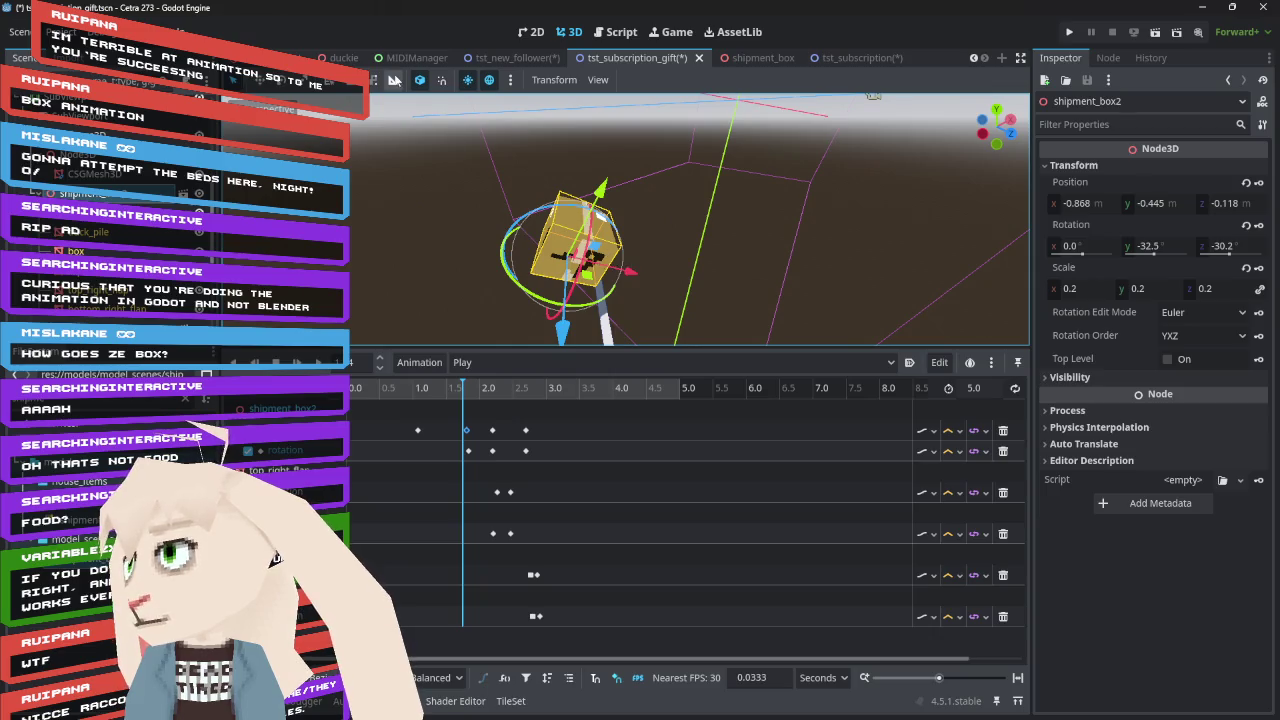
{"action": "left_click", "coordinate": [419, 80]}
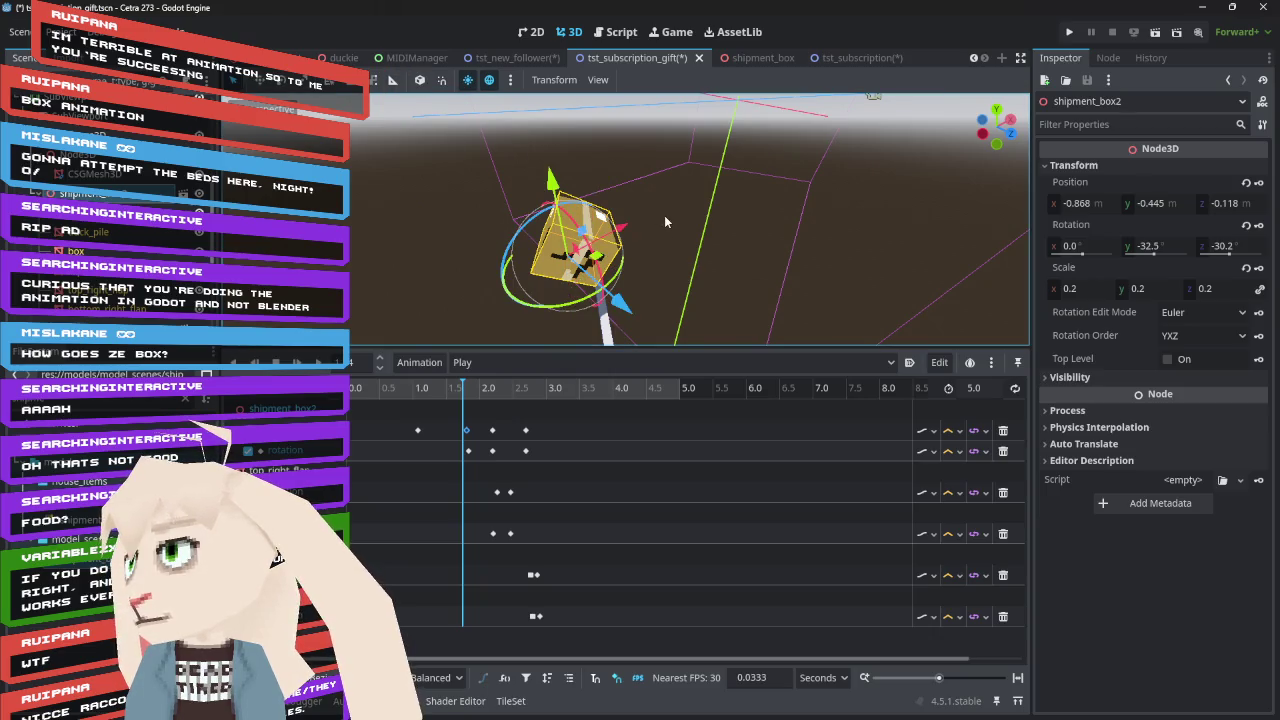
{"action": "mouse_move", "coordinate": [480, 104]}
{"action": "left_mouse_down"}
{"action": "mouse_move", "coordinate": [661, 200]}
{"action": "mouse_move", "coordinate": [654, 274]}
{"action": "mouse_move", "coordinate": [651, 248]}
{"action": "mouse_move", "coordinate": [858, 281]}
{"action": "mouse_move", "coordinate": [744, 262]}
{"action": "left_mouse_up"}
{"action": "left_click", "coordinate": [419, 80]}
{"action": "left_click_drag", "start_coordinate": [683, 196], "coordinate": [760, 140]}
{"action": "mouse_move", "coordinate": [879, 97]}
{"action": "left_mouse_down"}
{"action": "mouse_move", "coordinate": [775, 142]}
{"action": "mouse_move", "coordinate": [907, 90]}
{"action": "mouse_move", "coordinate": [669, 306]}
{"action": "left_mouse_up"}
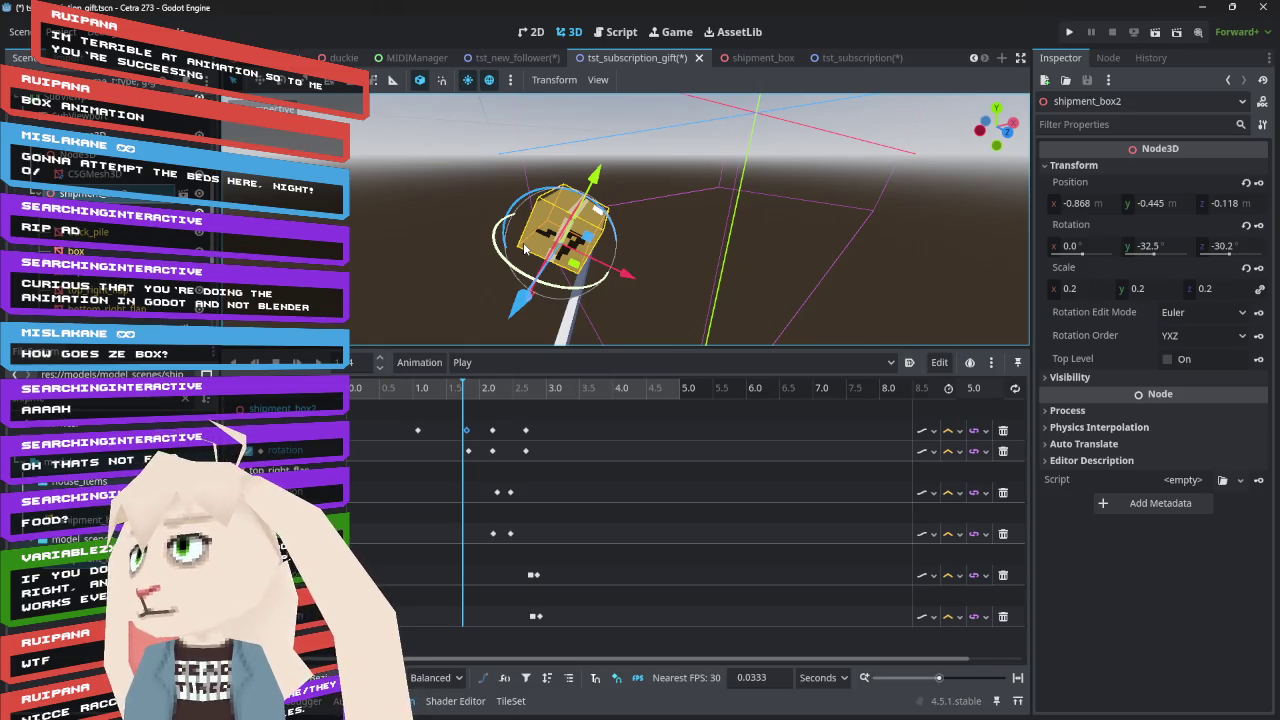
{"action": "mouse_move", "coordinate": [652, 218]}
{"action": "left_mouse_down"}
{"action": "mouse_move", "coordinate": [732, 184]}
{"action": "mouse_move", "coordinate": [750, 105]}
{"action": "mouse_move", "coordinate": [716, 115]}
{"action": "mouse_move", "coordinate": [709, 136]}
{"action": "mouse_move", "coordinate": [732, 114]}
{"action": "mouse_move", "coordinate": [752, 120]}
{"action": "mouse_move", "coordinate": [708, 132]}
{"action": "mouse_move", "coordinate": [699, 158]}
{"action": "left_mouse_up"}
{"action": "left_click_drag", "start_coordinate": [463, 397], "coordinate": [468, 395]}
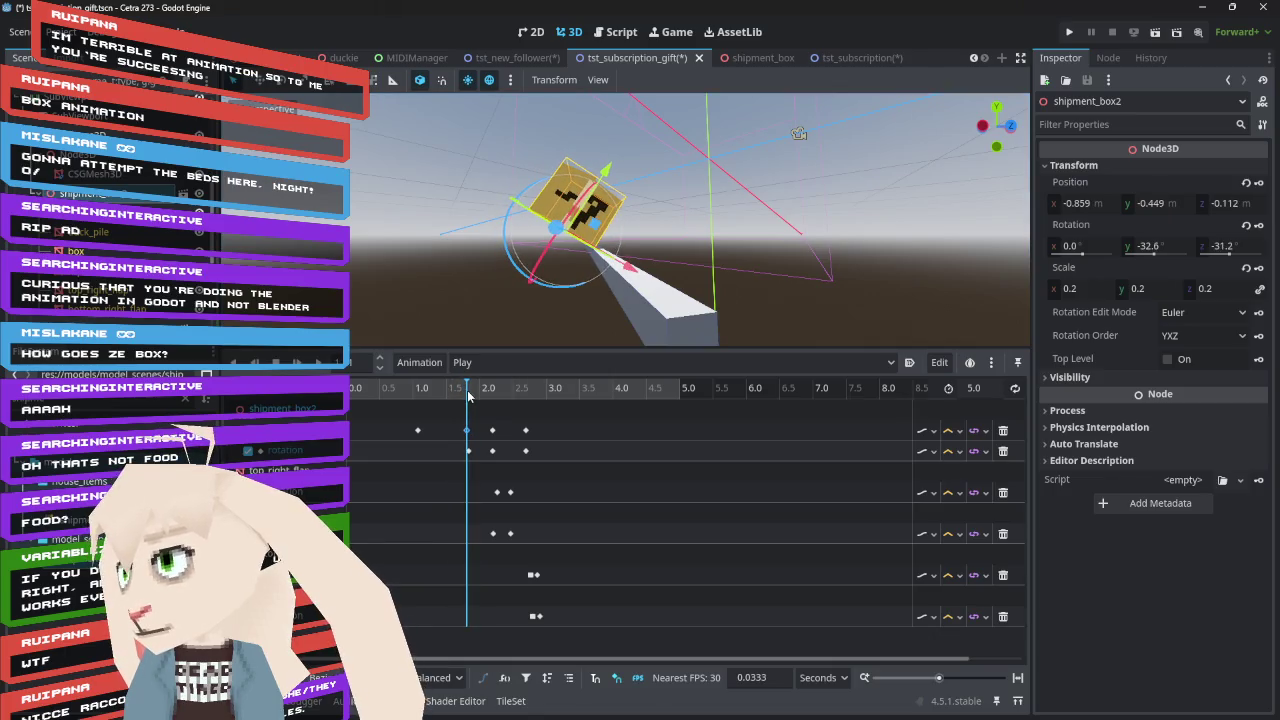
{"action": "mouse_move", "coordinate": [689, 198]}
{"action": "left_mouse_down"}
{"action": "mouse_move", "coordinate": [684, 288]}
{"action": "mouse_move", "coordinate": [611, 271]}
{"action": "left_mouse_up"}
Lower the box along its local Y axis until it rests on the ramp surface
{"action": "left_click_drag", "start_coordinate": [580, 181], "coordinate": [573, 191]}
{"action": "left_click_drag", "start_coordinate": [996, 126], "coordinate": [954, 140]}
{"action": "left_click", "coordinate": [1012, 129]}
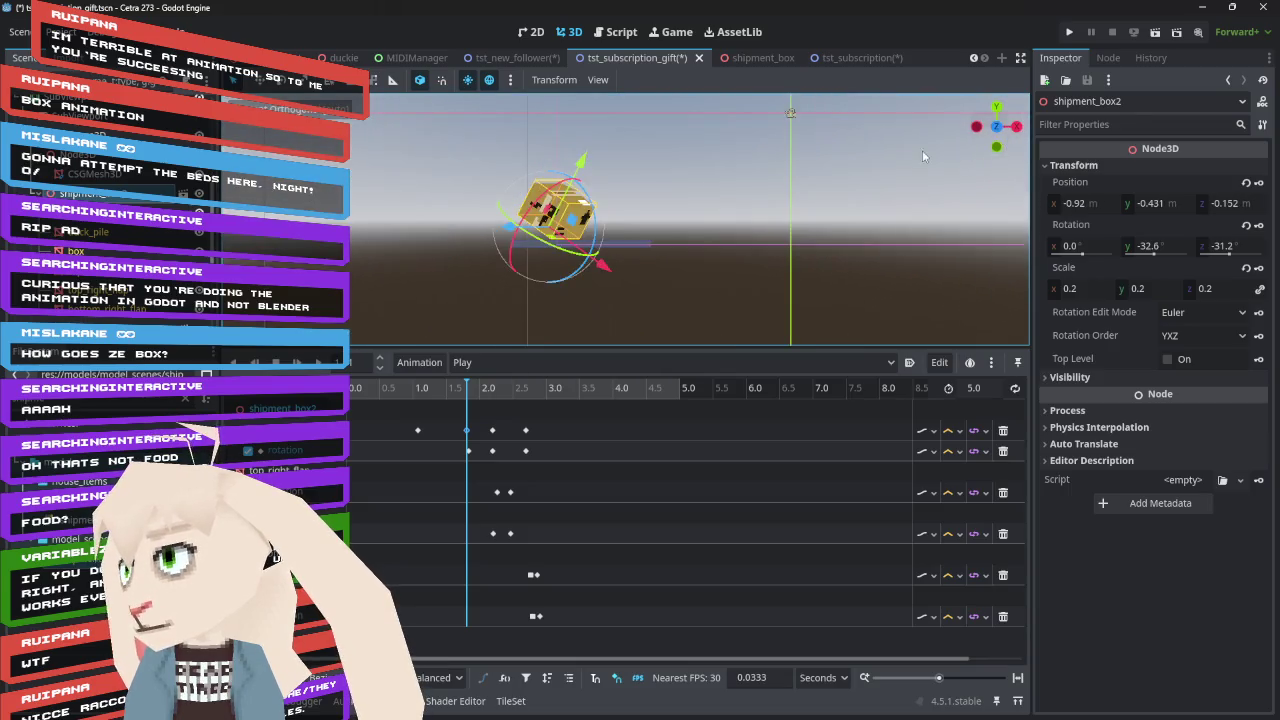
{"action": "left_click_drag", "start_coordinate": [585, 160], "coordinate": [578, 167]}
{"action": "scroll", "coordinate": [560, 215], "scroll_direction": "up", "scroll_amount": 5}
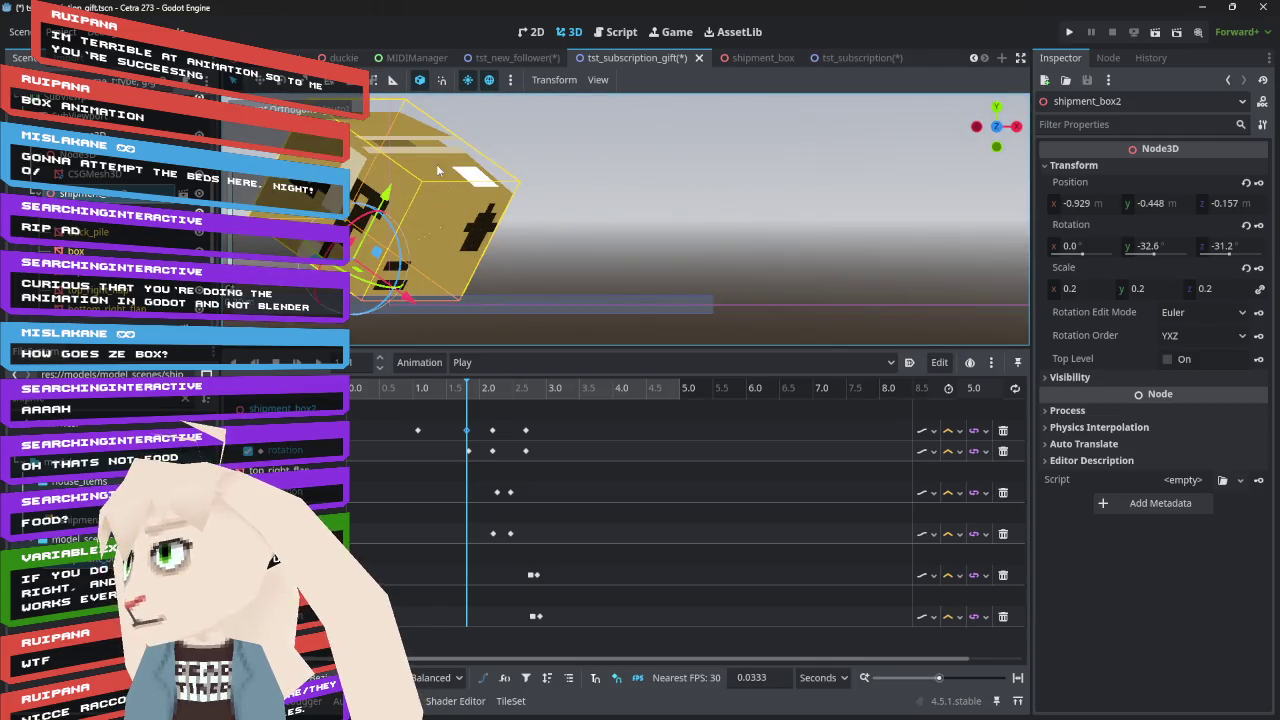
{"action": "left_click_drag", "start_coordinate": [386, 193], "coordinate": [382, 196]}
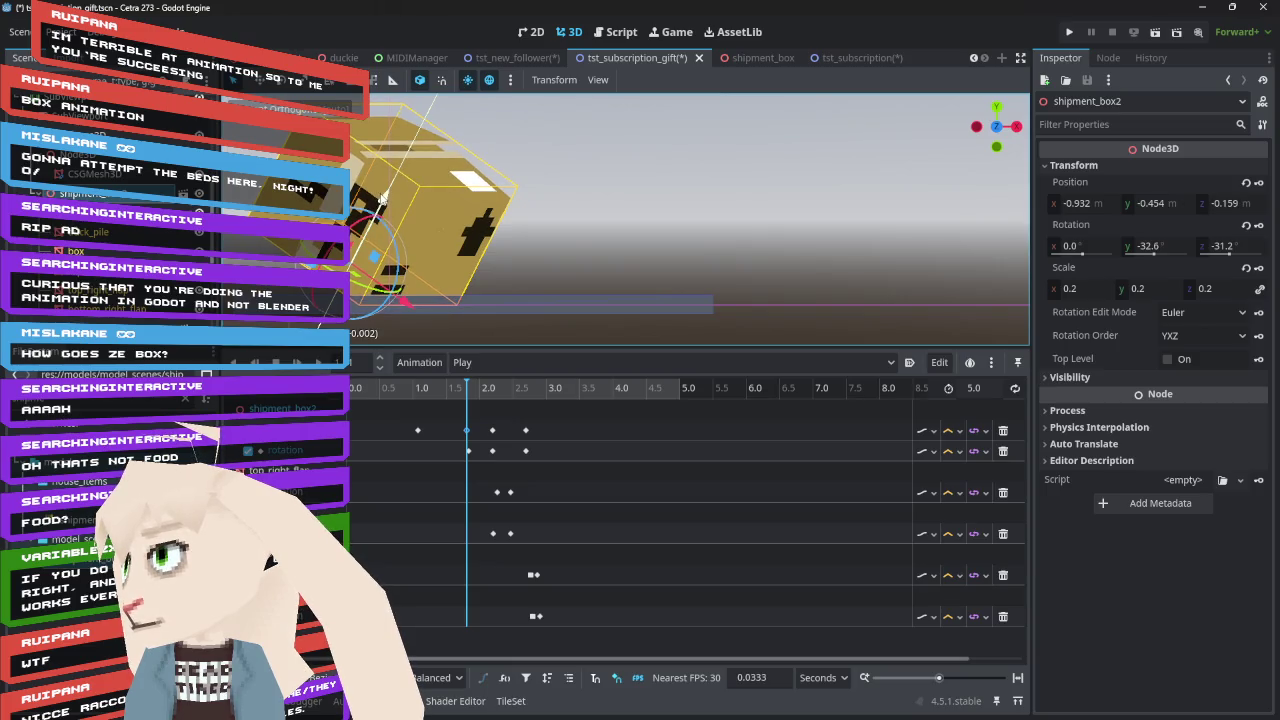
Copy the box's position (-0.932, -0.454, -0.159) and paste it into the 1.8 s position keyframe
{"action": "right_click", "coordinate": [1086, 183]}
{"action": "left_click", "coordinate": [1076, 201]}
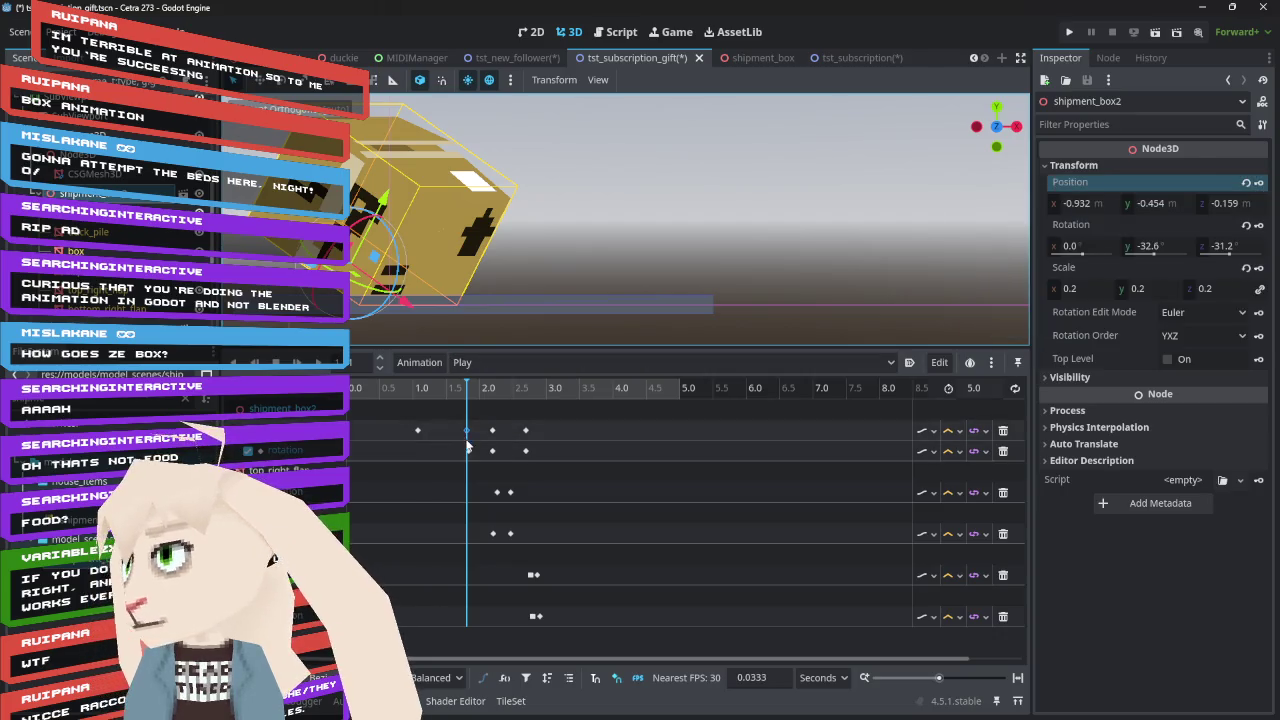
{"action": "left_click", "coordinate": [467, 431]}
{"action": "right_click", "coordinate": [1080, 192]}
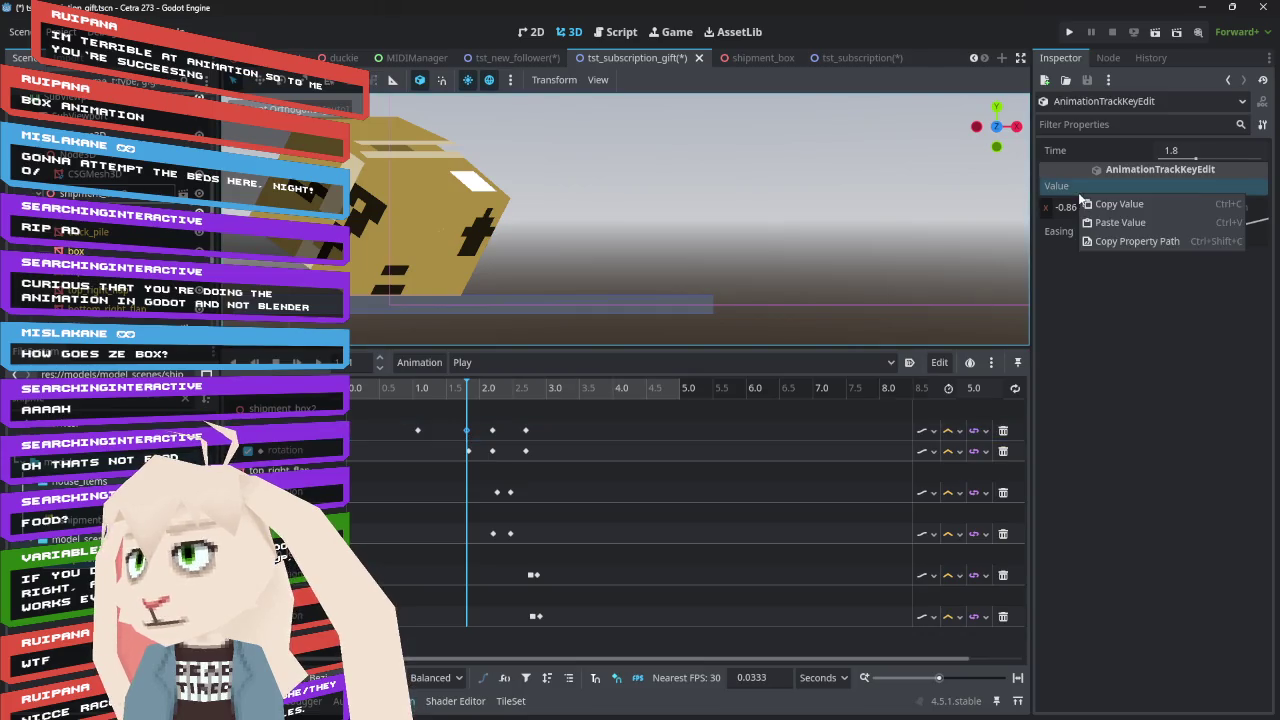
{"action": "left_click", "coordinate": [1109, 221]}
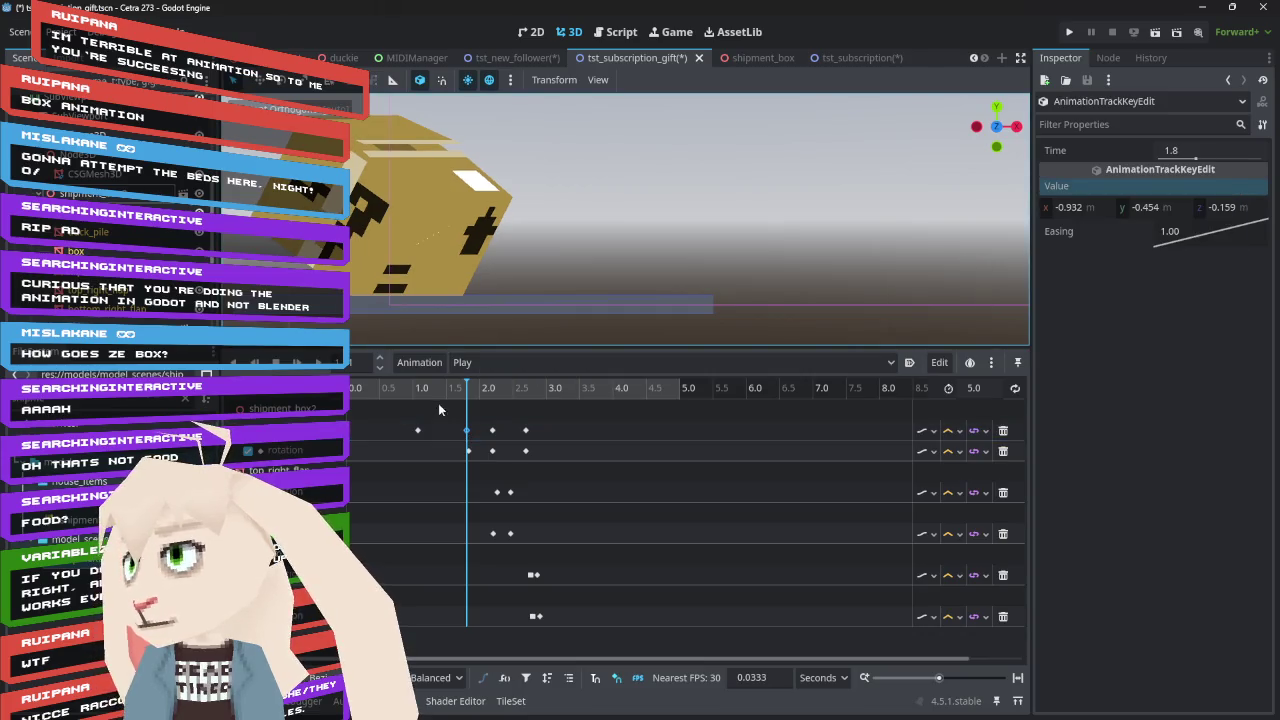
Scrub and play the animation to check the box's corrected motion
{"action": "mouse_move", "coordinate": [467, 397]}
{"action": "left_mouse_down"}
{"action": "mouse_move", "coordinate": [389, 399]}
{"action": "mouse_move", "coordinate": [491, 405]}
{"action": "mouse_move", "coordinate": [563, 431]}
{"action": "mouse_move", "coordinate": [356, 431]}
{"action": "left_mouse_up"}
{"action": "left_click", "coordinate": [298, 364]}
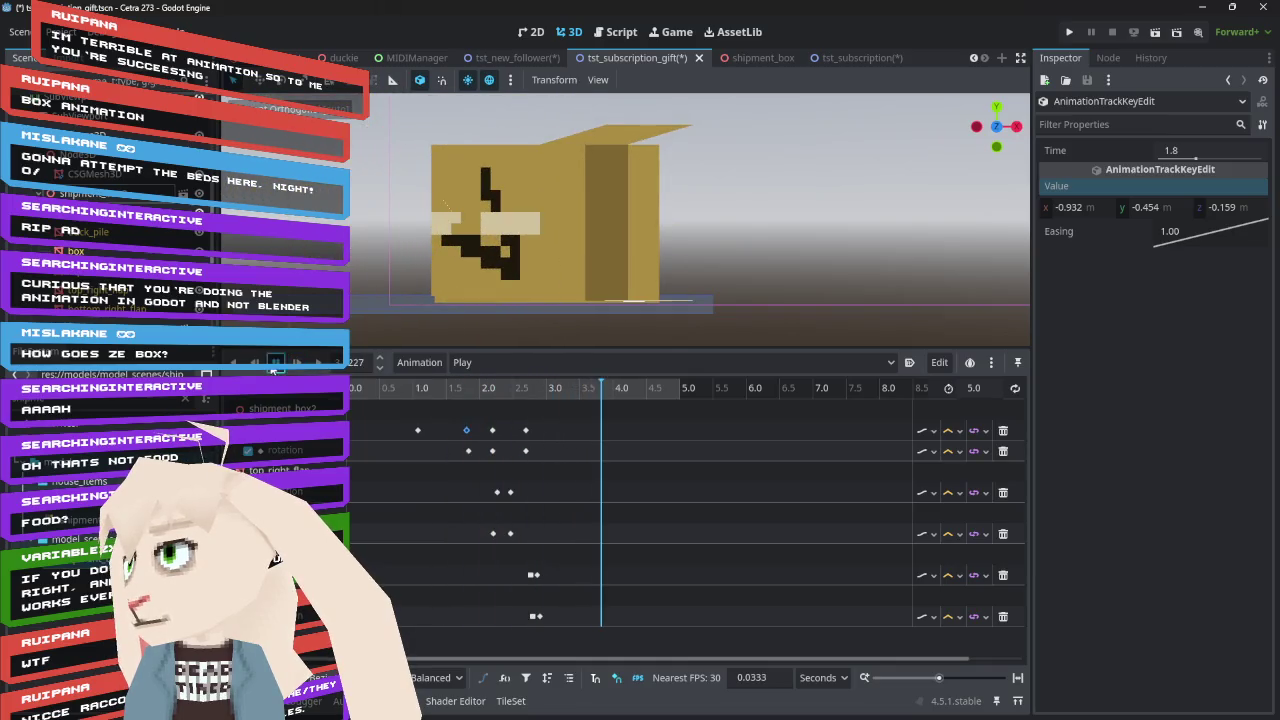
{"action": "mouse_move", "coordinate": [428, 397]}
{"action": "left_mouse_down"}
{"action": "mouse_move", "coordinate": [360, 398]}
{"action": "mouse_move", "coordinate": [428, 405]}
{"action": "mouse_move", "coordinate": [445, 423]}
{"action": "mouse_move", "coordinate": [412, 420]}
{"action": "left_mouse_up"}
{"action": "left_click", "coordinate": [418, 432]}
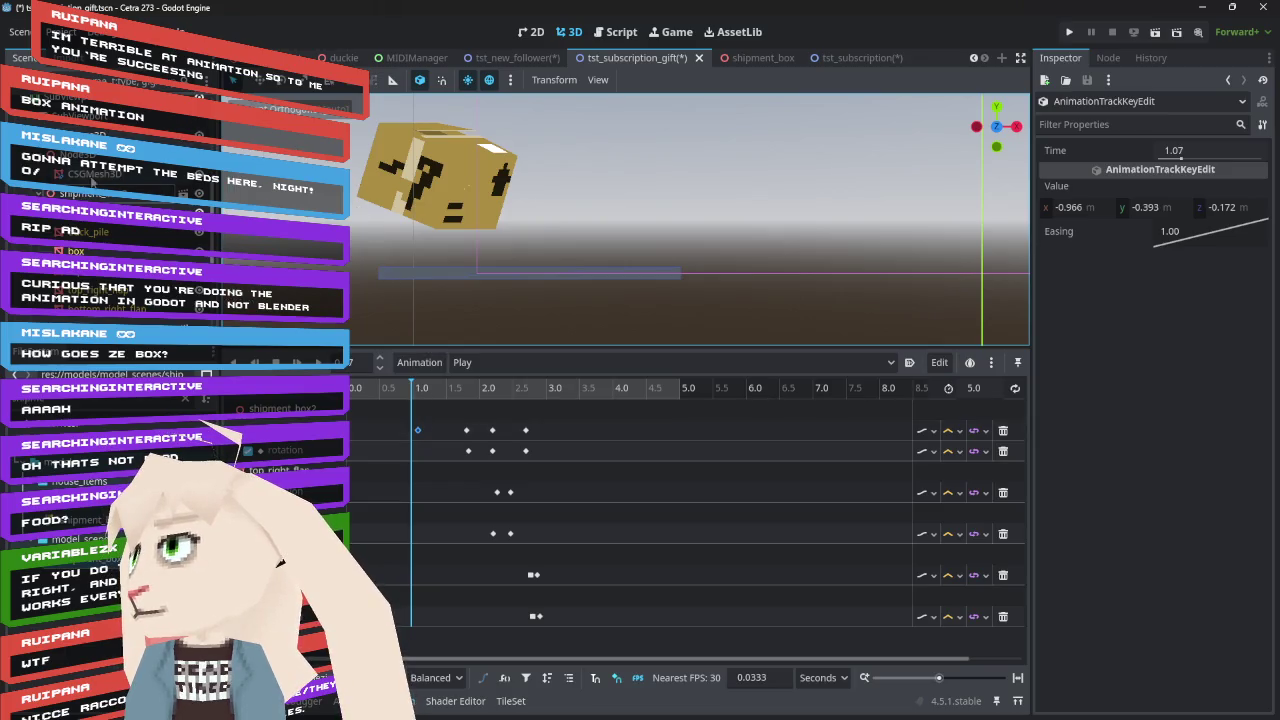
Review the box sliding along the ramp from 0 to 1.6 s in orthographic and perspective views
{"action": "mouse_move", "coordinate": [365, 190]}
{"action": "left_mouse_down"}
{"action": "mouse_move", "coordinate": [450, 236]}
{"action": "mouse_move", "coordinate": [412, 393]}
{"action": "mouse_move", "coordinate": [378, 393]}
{"action": "left_mouse_up"}
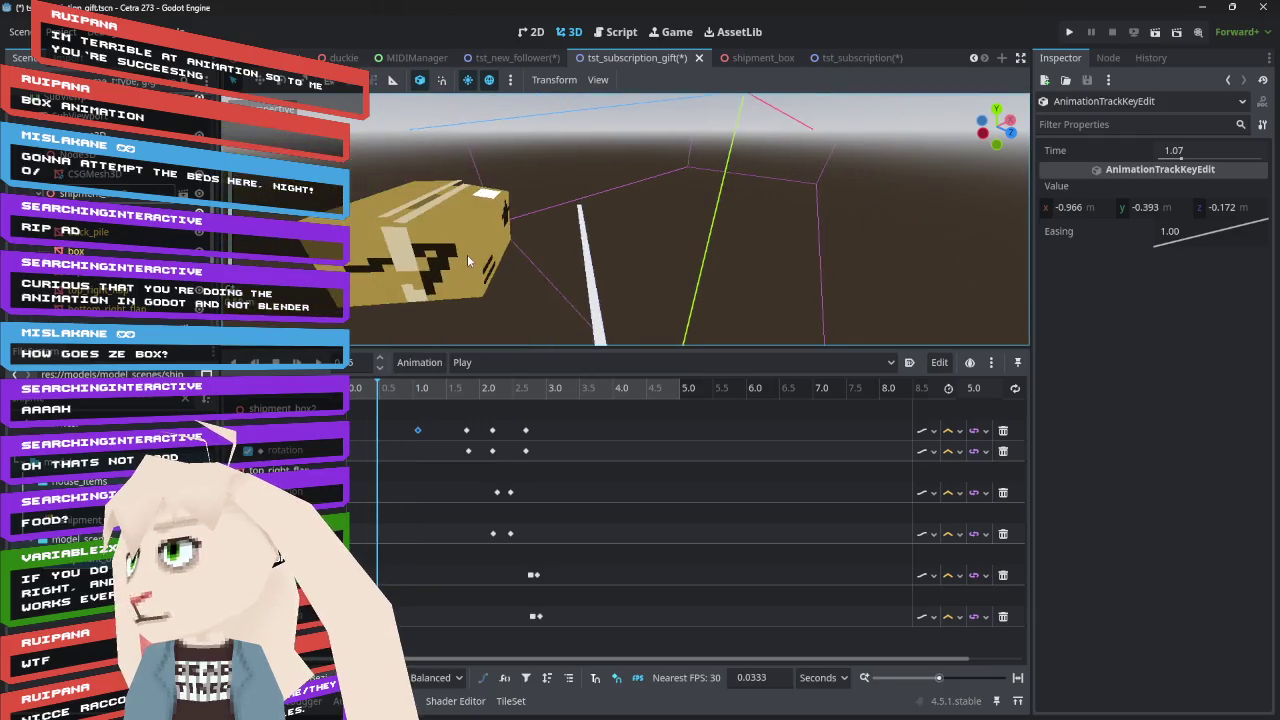
{"action": "left_click_drag", "start_coordinate": [467, 254], "coordinate": [532, 297]}
{"action": "mouse_move", "coordinate": [378, 395]}
{"action": "left_mouse_down"}
{"action": "mouse_move", "coordinate": [354, 395]}
{"action": "mouse_move", "coordinate": [496, 413]}
{"action": "mouse_move", "coordinate": [372, 417]}
{"action": "mouse_move", "coordinate": [418, 417]}
{"action": "left_mouse_up"}
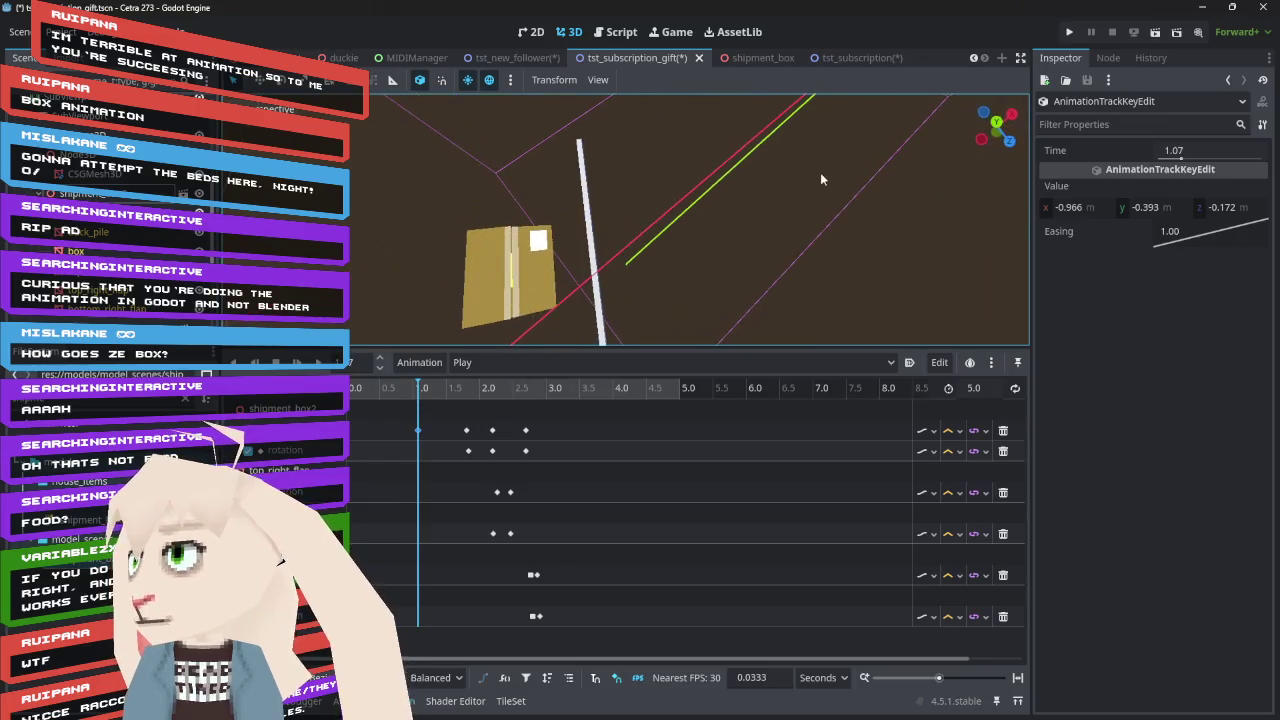
{"action": "left_click", "coordinate": [1005, 112]}
{"action": "scroll", "coordinate": [594, 286], "scroll_direction": "down", "scroll_amount": 3}
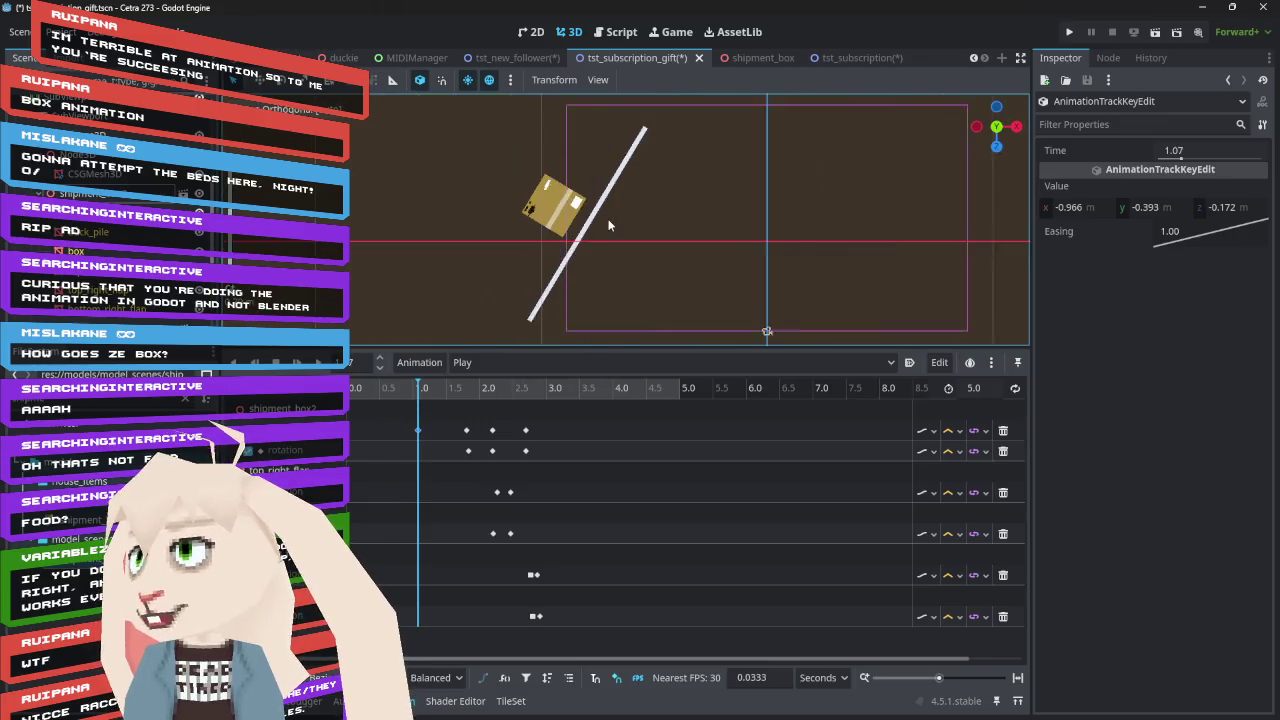
{"action": "mouse_move", "coordinate": [422, 402]}
{"action": "left_mouse_down"}
{"action": "mouse_move", "coordinate": [360, 410]}
{"action": "mouse_move", "coordinate": [563, 420]}
{"action": "mouse_move", "coordinate": [348, 416]}
{"action": "mouse_move", "coordinate": [565, 436]}
{"action": "mouse_move", "coordinate": [351, 433]}
{"action": "mouse_move", "coordinate": [527, 453]}
{"action": "mouse_move", "coordinate": [422, 453]}
{"action": "left_mouse_up"}
{"action": "mouse_move", "coordinate": [641, 257]}
{"action": "left_mouse_down"}
{"action": "mouse_move", "coordinate": [693, 250]}
{"action": "mouse_move", "coordinate": [716, 298]}
{"action": "mouse_move", "coordinate": [738, 308]}
{"action": "left_mouse_up"}
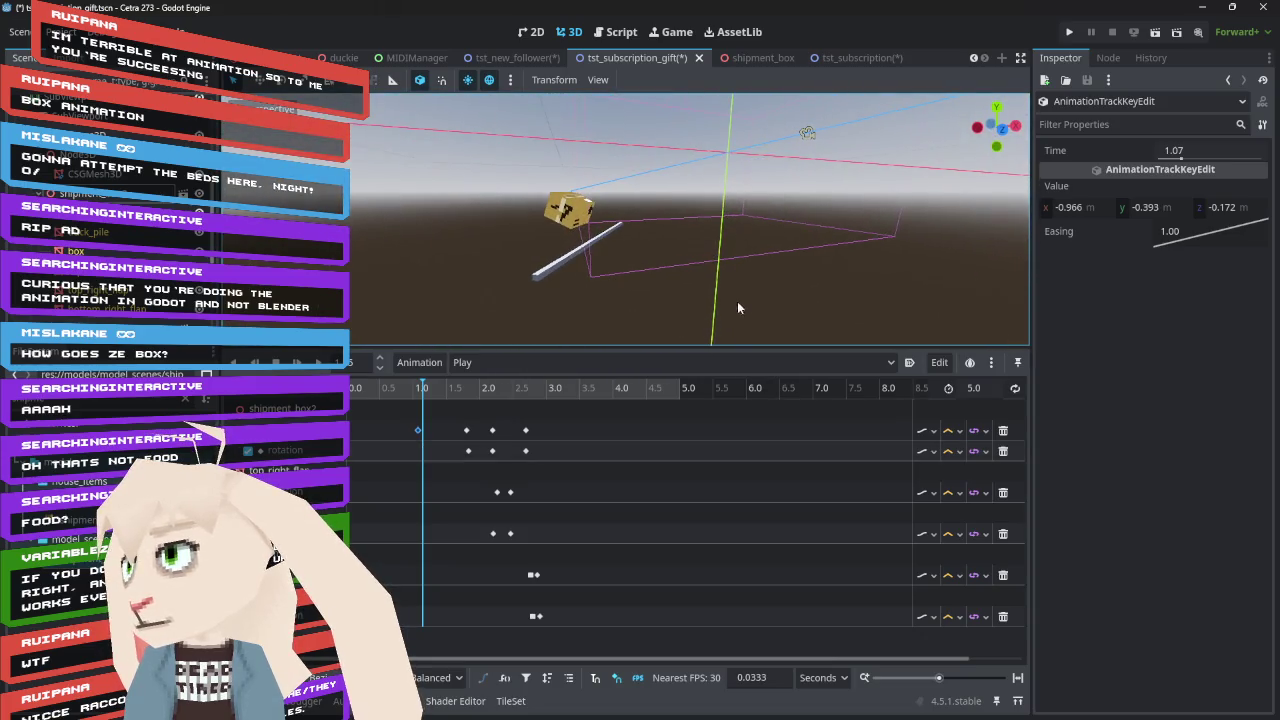
{"action": "mouse_move", "coordinate": [421, 396]}
{"action": "left_mouse_down"}
{"action": "mouse_move", "coordinate": [390, 397]}
{"action": "mouse_move", "coordinate": [504, 397]}
{"action": "mouse_move", "coordinate": [415, 398]}
{"action": "mouse_move", "coordinate": [495, 398]}
{"action": "mouse_move", "coordinate": [444, 406]}
{"action": "mouse_move", "coordinate": [485, 416]}
{"action": "left_mouse_up"}
Play the animation from the start in a Z-axis view and select the final rotation key at 2.69 s
{"action": "mouse_move", "coordinate": [620, 230]}
{"action": "left_mouse_down"}
{"action": "mouse_move", "coordinate": [656, 235]}
{"action": "mouse_move", "coordinate": [635, 222]}
{"action": "mouse_move", "coordinate": [824, 142]}
{"action": "left_mouse_up"}
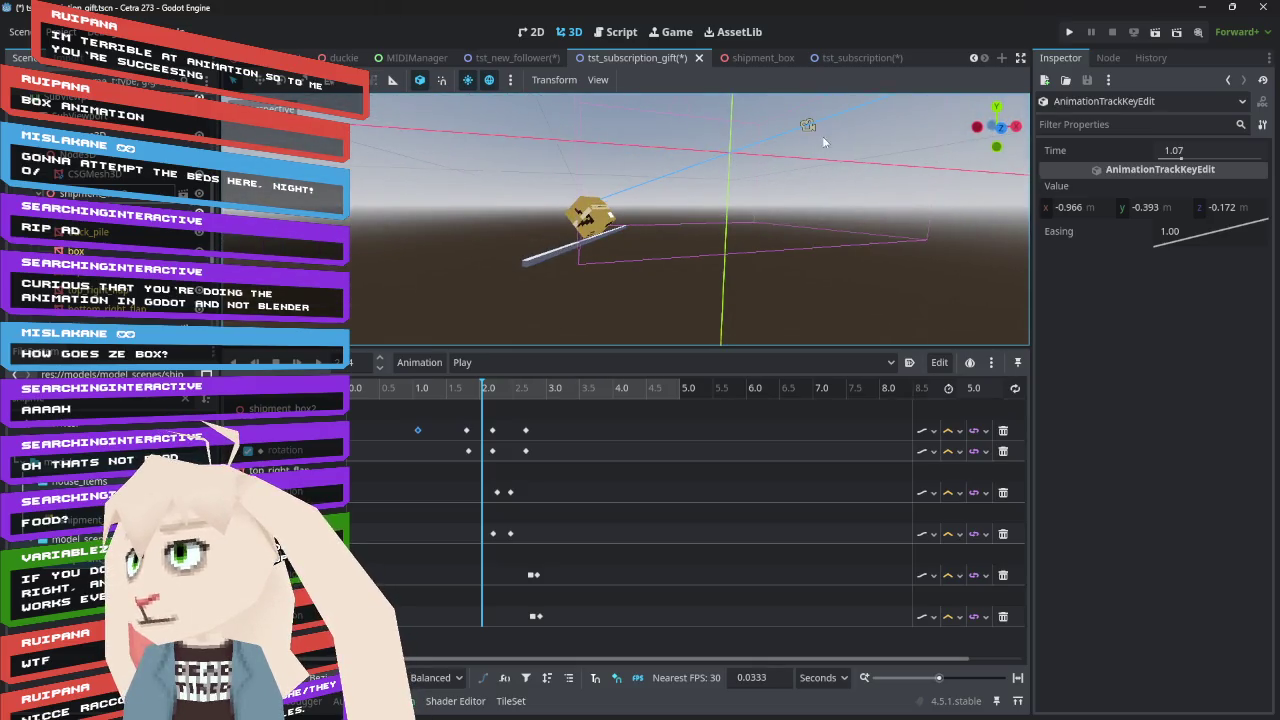
{"action": "left_click", "coordinate": [1001, 128]}
{"action": "key", "text": "shift+d"}
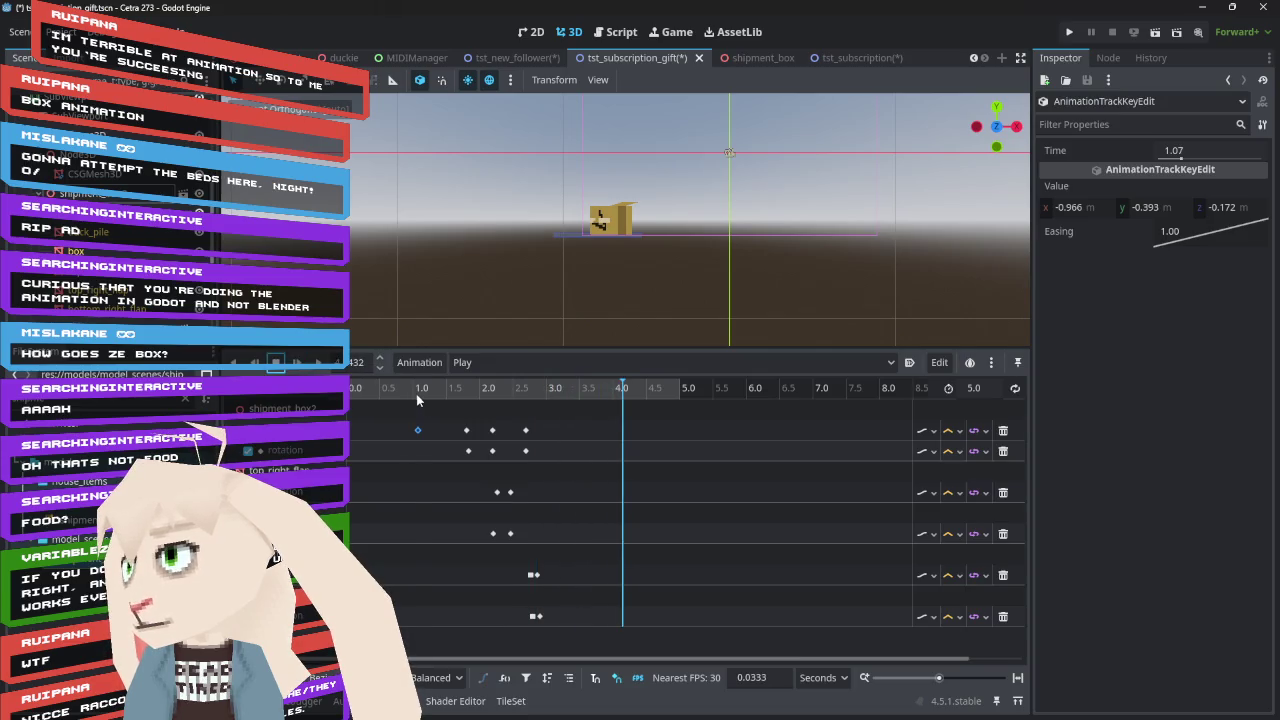
{"action": "mouse_move", "coordinate": [420, 393]}
{"action": "left_mouse_down"}
{"action": "mouse_move", "coordinate": [538, 408]}
{"action": "mouse_move", "coordinate": [362, 400]}
{"action": "mouse_move", "coordinate": [640, 431]}
{"action": "left_mouse_up"}
{"action": "left_click_drag", "start_coordinate": [756, 444], "coordinate": [355, 445]}
{"action": "left_click", "coordinate": [492, 451]}
{"action": "left_click", "coordinate": [526, 452]}
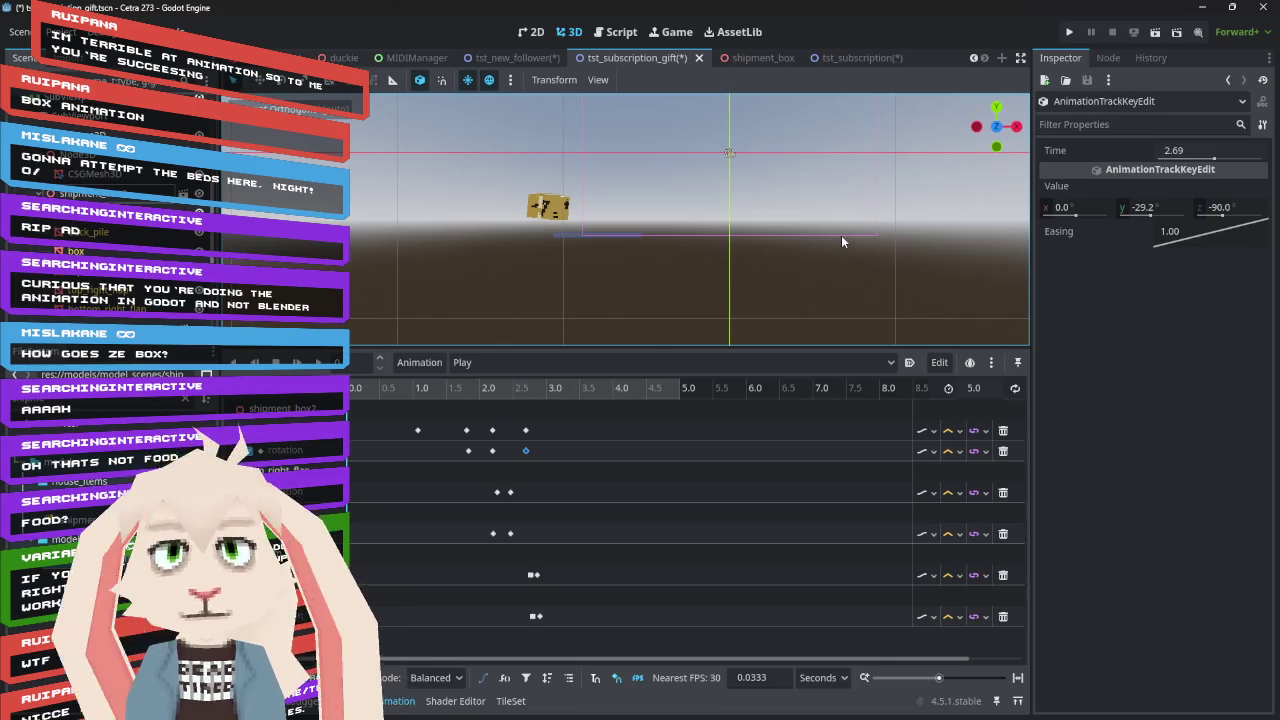
Move the playhead to 2.69 s and rotate the box further about its Y axis
{"action": "left_click_drag", "start_coordinate": [763, 205], "coordinate": [733, 308]}
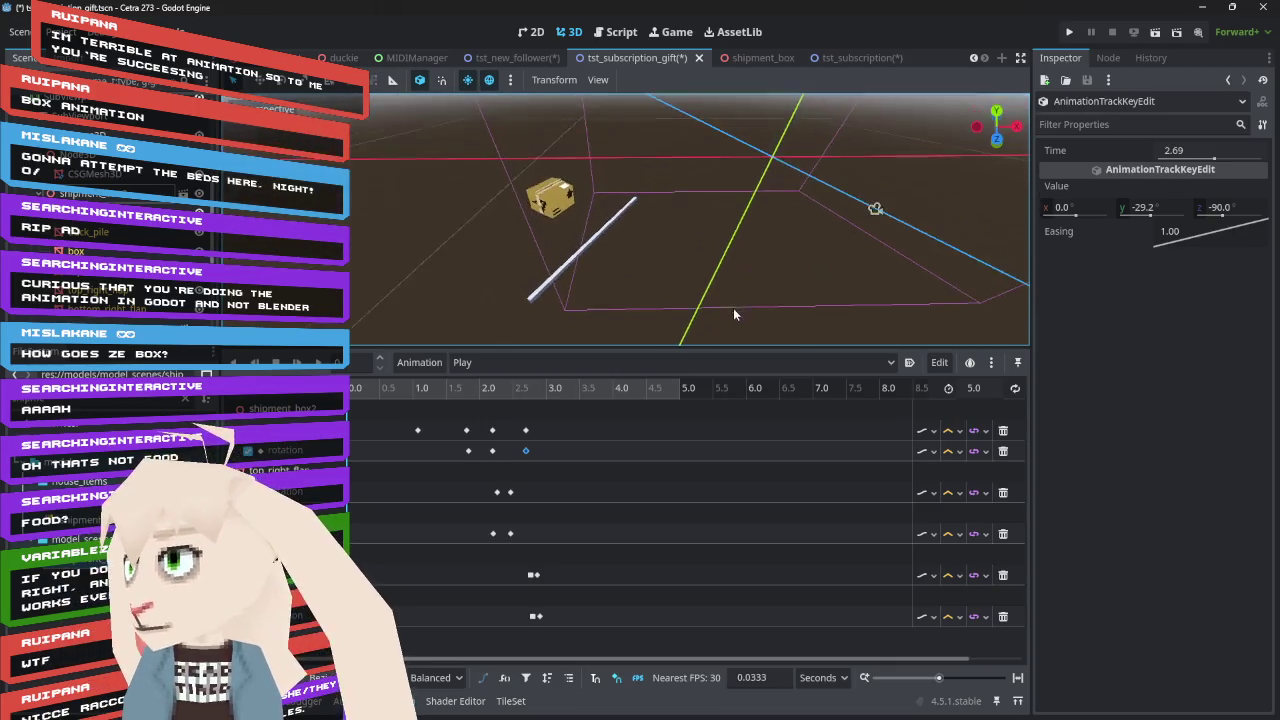
{"action": "left_click", "coordinate": [509, 395]}
{"action": "mouse_move", "coordinate": [509, 400]}
{"action": "left_mouse_down"}
{"action": "mouse_move", "coordinate": [526, 399]}
{"action": "mouse_move", "coordinate": [491, 399]}
{"action": "mouse_move", "coordinate": [525, 400]}
{"action": "left_mouse_up"}
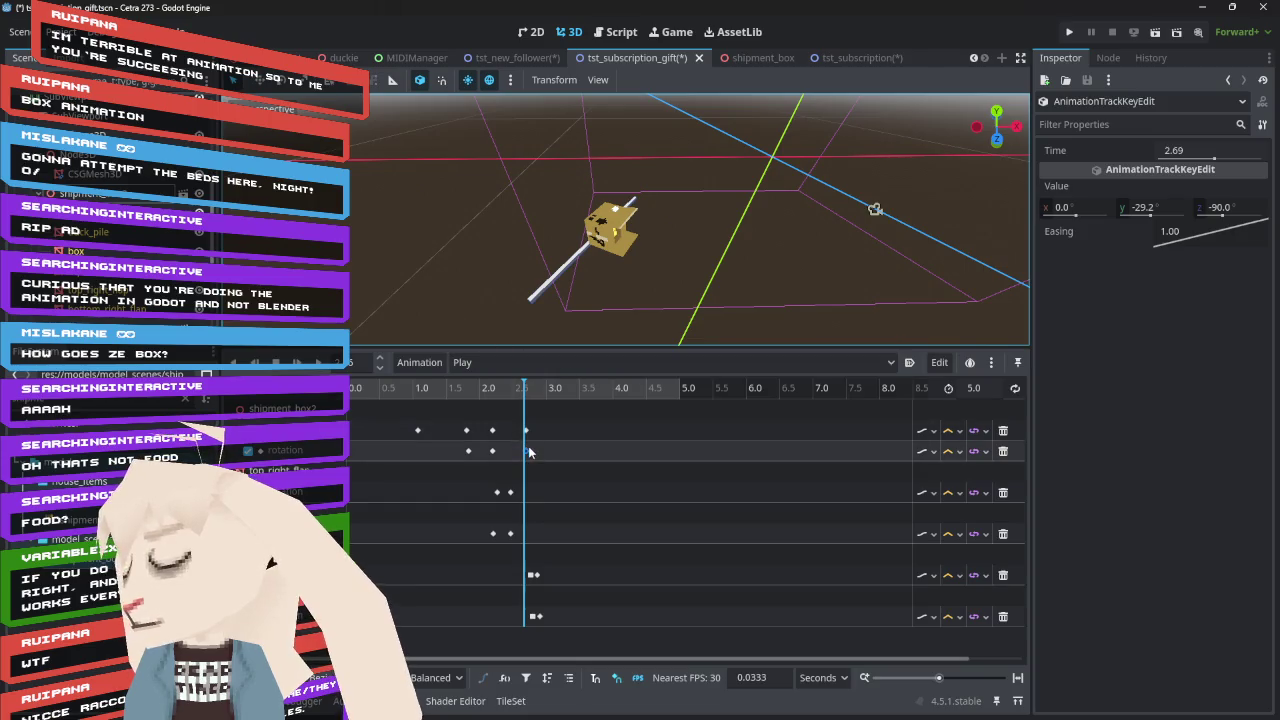
{"action": "left_click", "coordinate": [526, 400]}
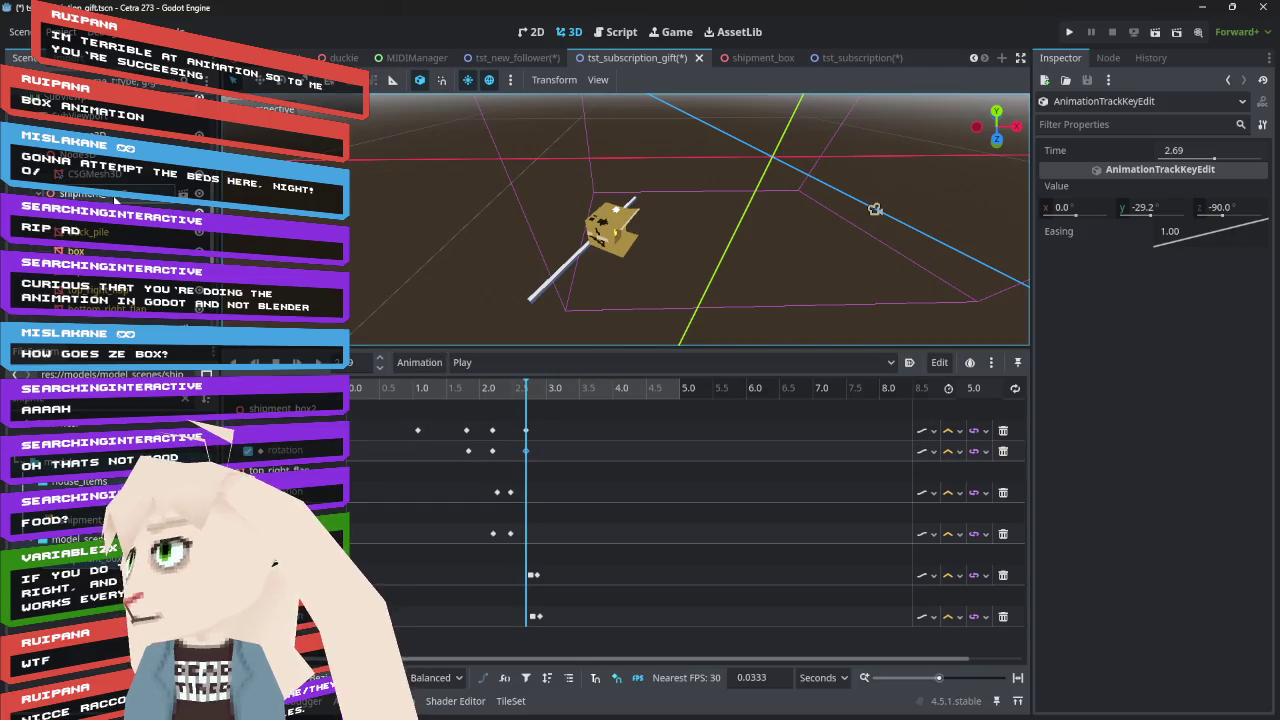
{"action": "left_click", "coordinate": [113, 200]}
{"action": "left_click_drag", "start_coordinate": [626, 262], "coordinate": [620, 264]}
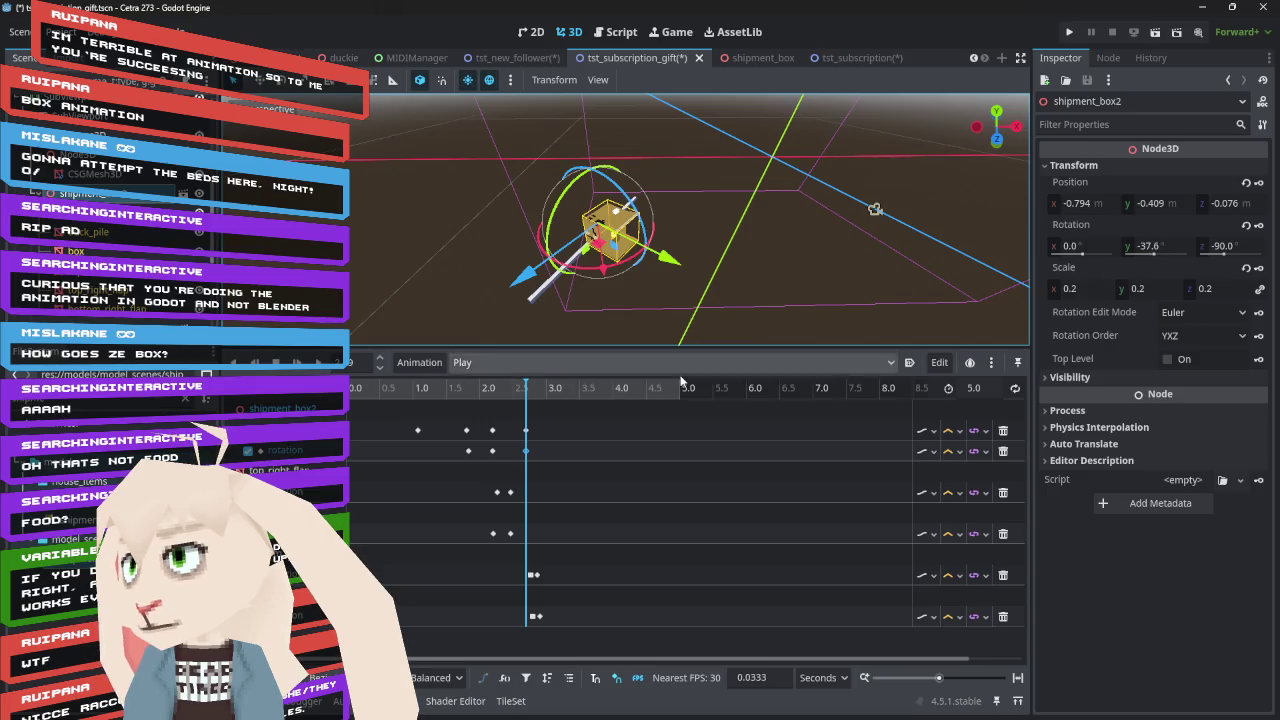
Set the Y rotation of the 2.69 s key to -37.0° and the 2.19 s key to -37.8°
{"action": "left_click", "coordinate": [526, 451]}
{"action": "left_click", "coordinate": [1164, 206]}
{"action": "type", "text": "-37"}
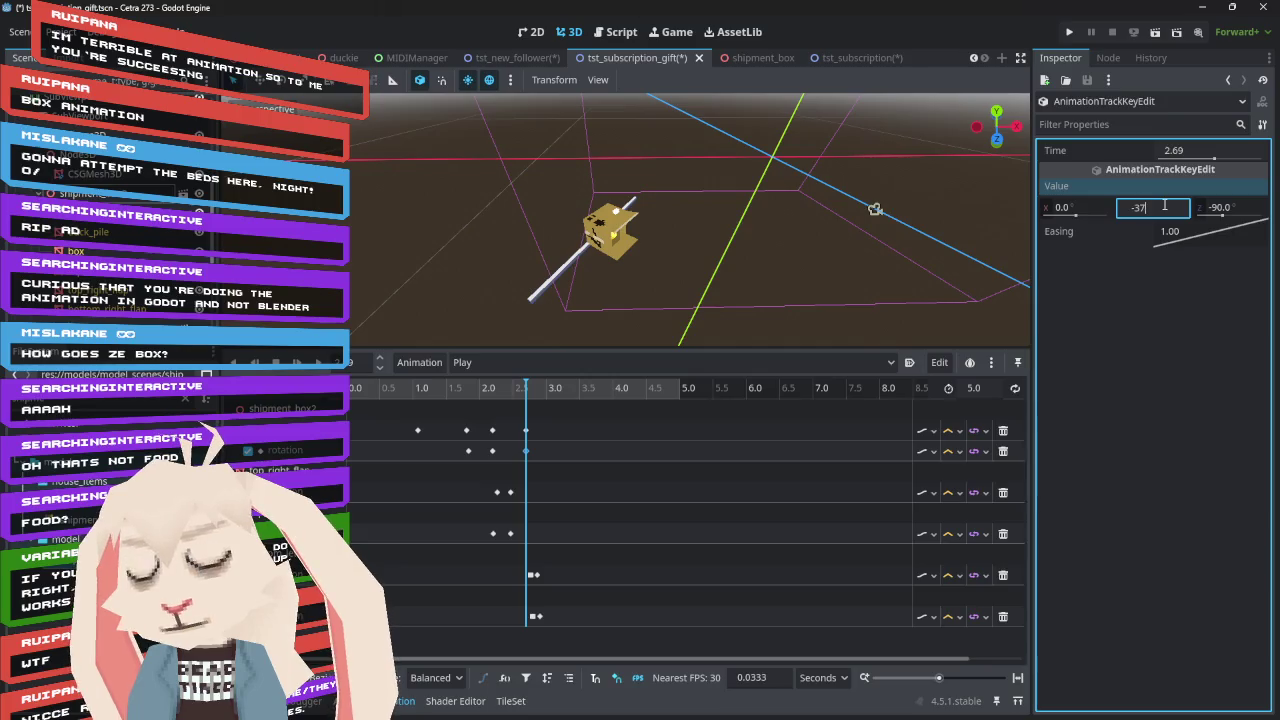
{"action": "key", "text": "Return"}
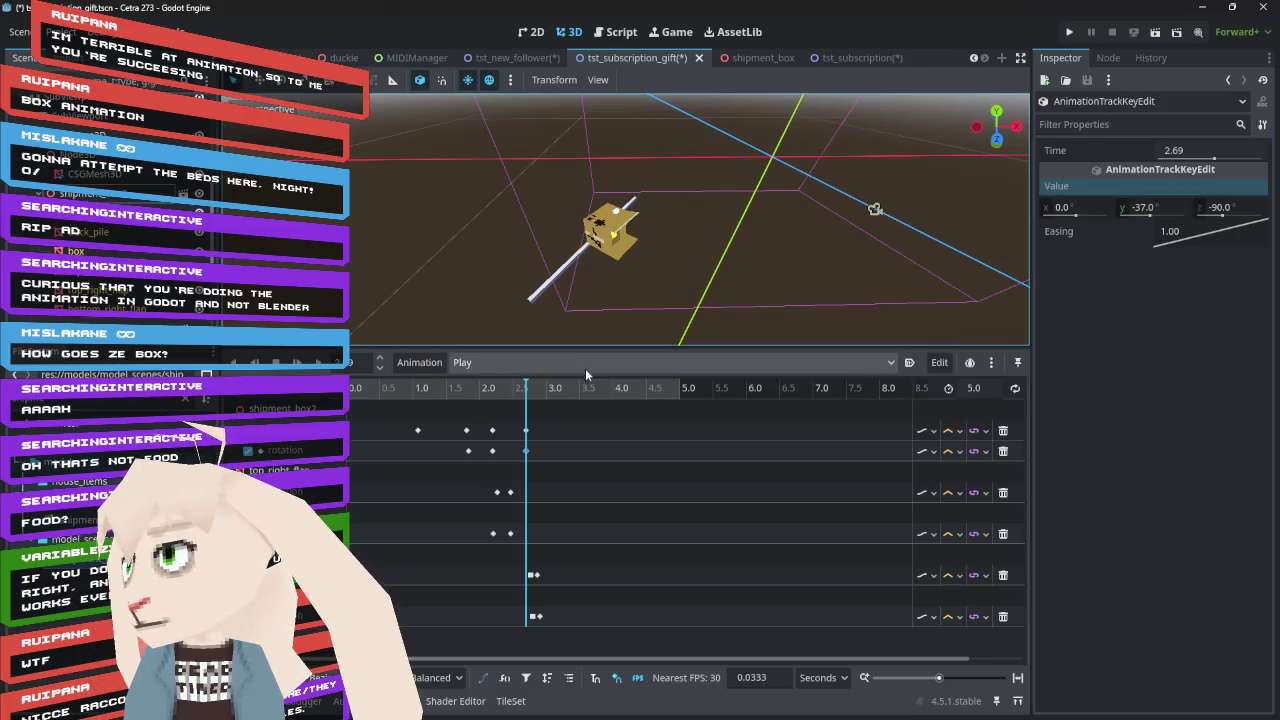
{"action": "left_click", "coordinate": [492, 451]}
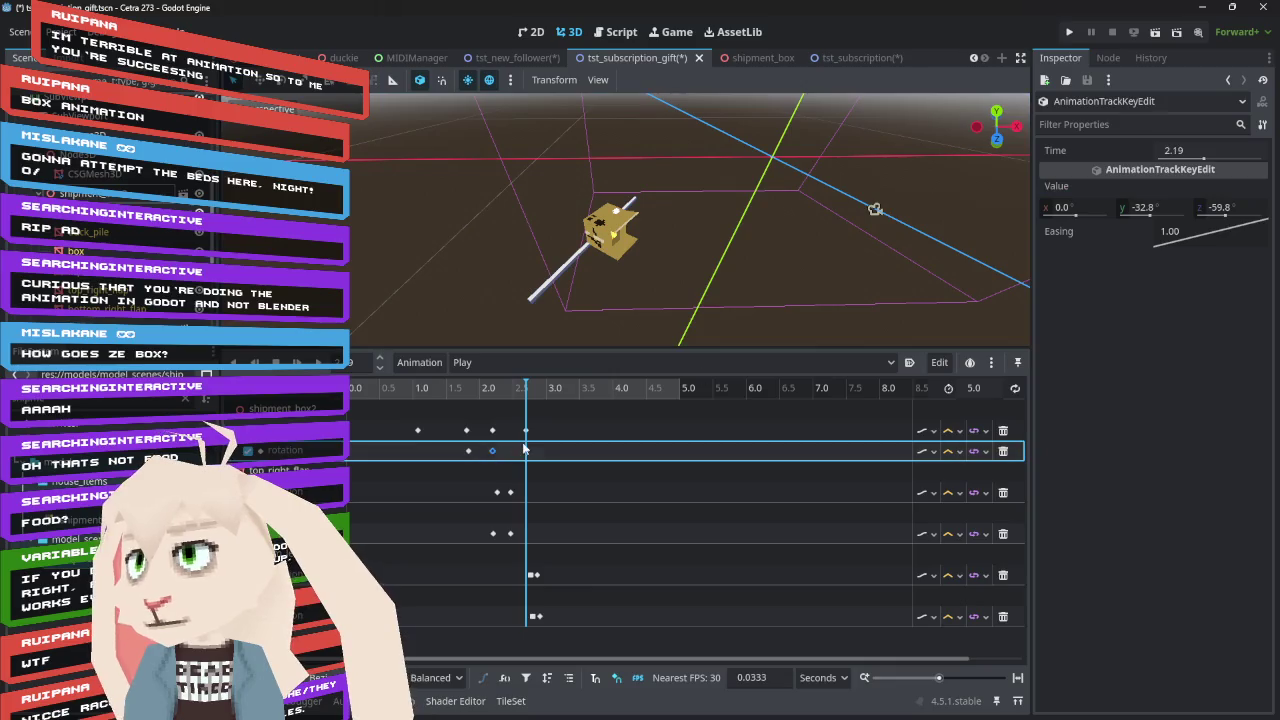
{"action": "left_click", "coordinate": [525, 451]}
{"action": "left_click", "coordinate": [491, 452]}
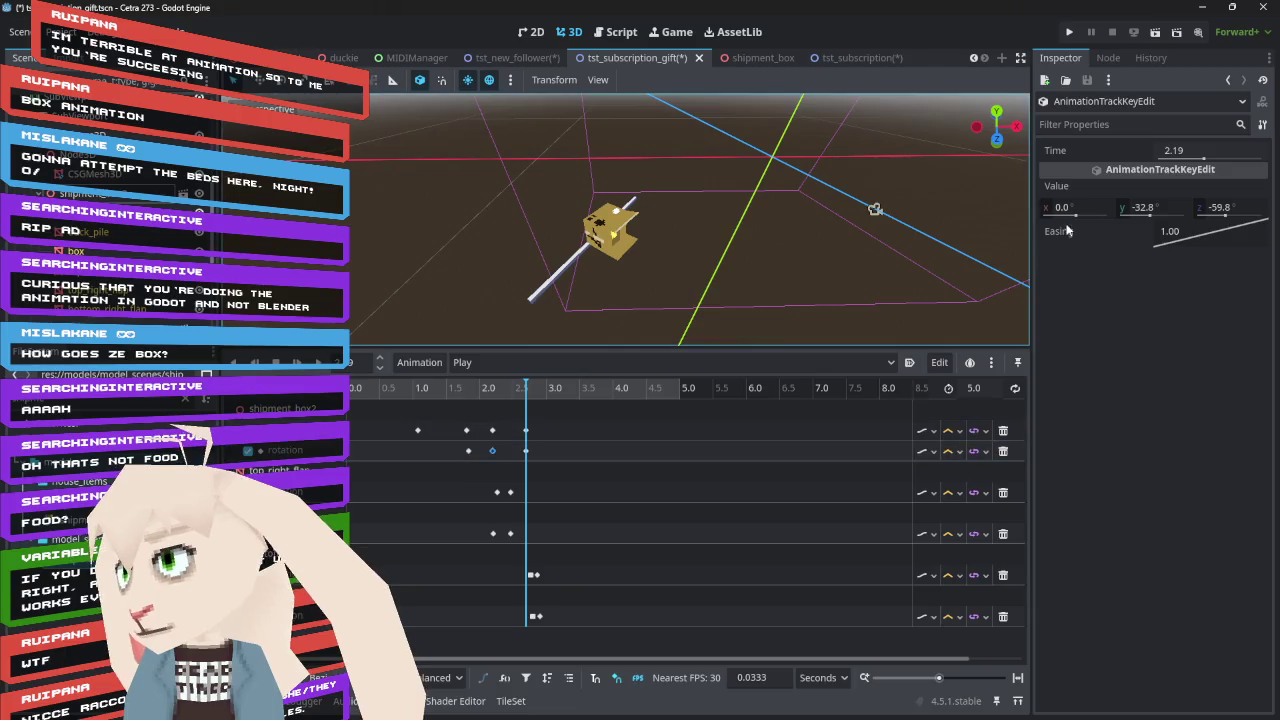
{"action": "left_click", "coordinate": [1158, 207]}
{"action": "type", "text": "-37.8"}
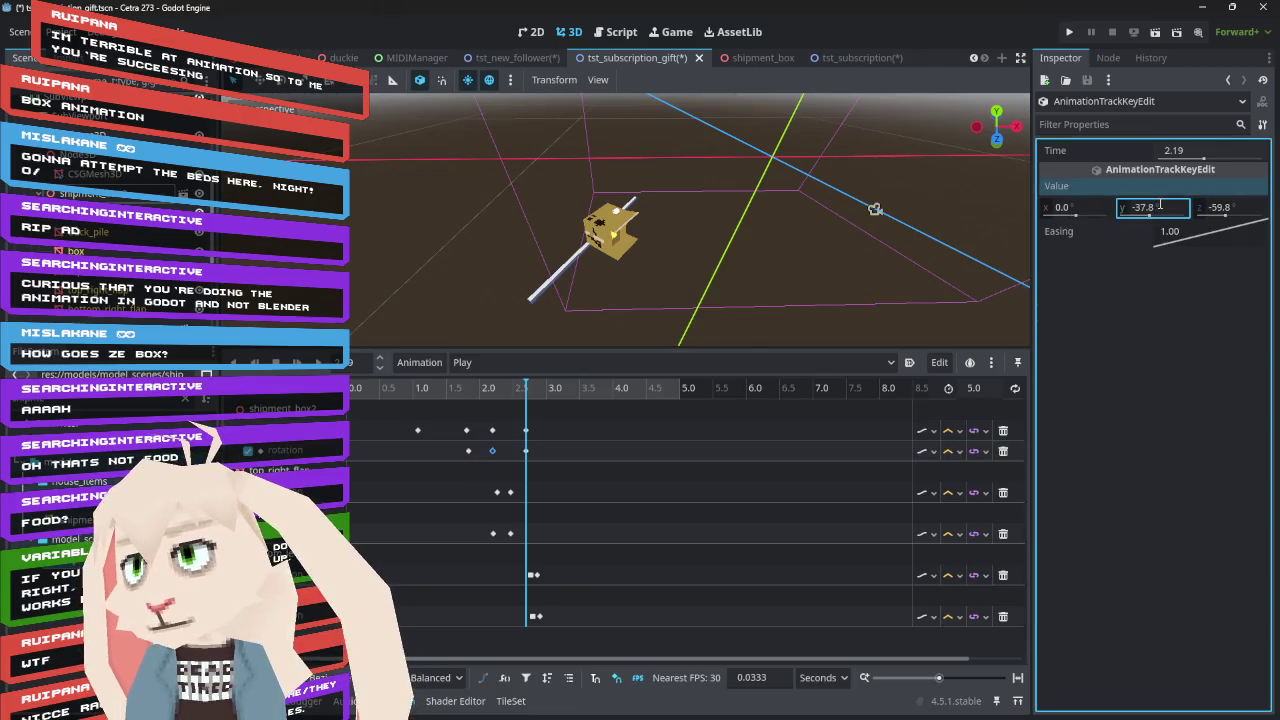
{"action": "key", "text": "Return"}
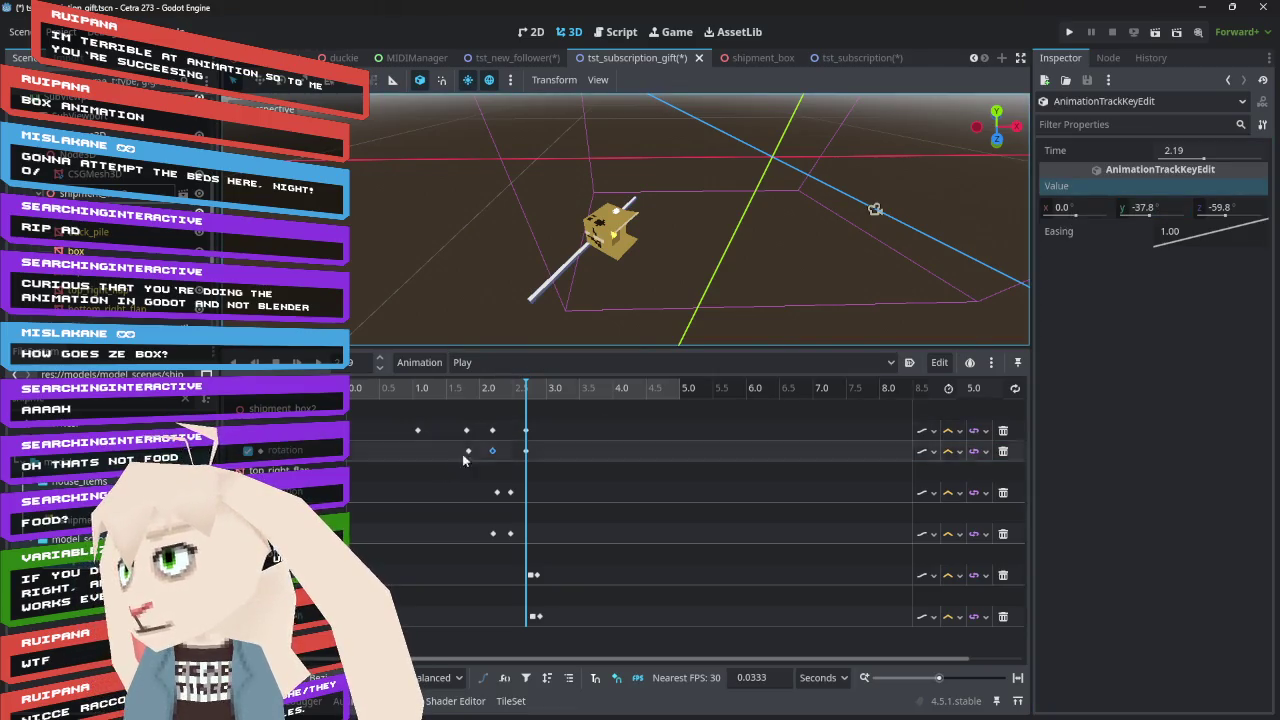
Set the 1.83 s rotation key's Y angle to about -37.8° and scrub to preview the tumble
{"action": "left_click", "coordinate": [468, 451]}
{"action": "left_click", "coordinate": [1172, 208]}
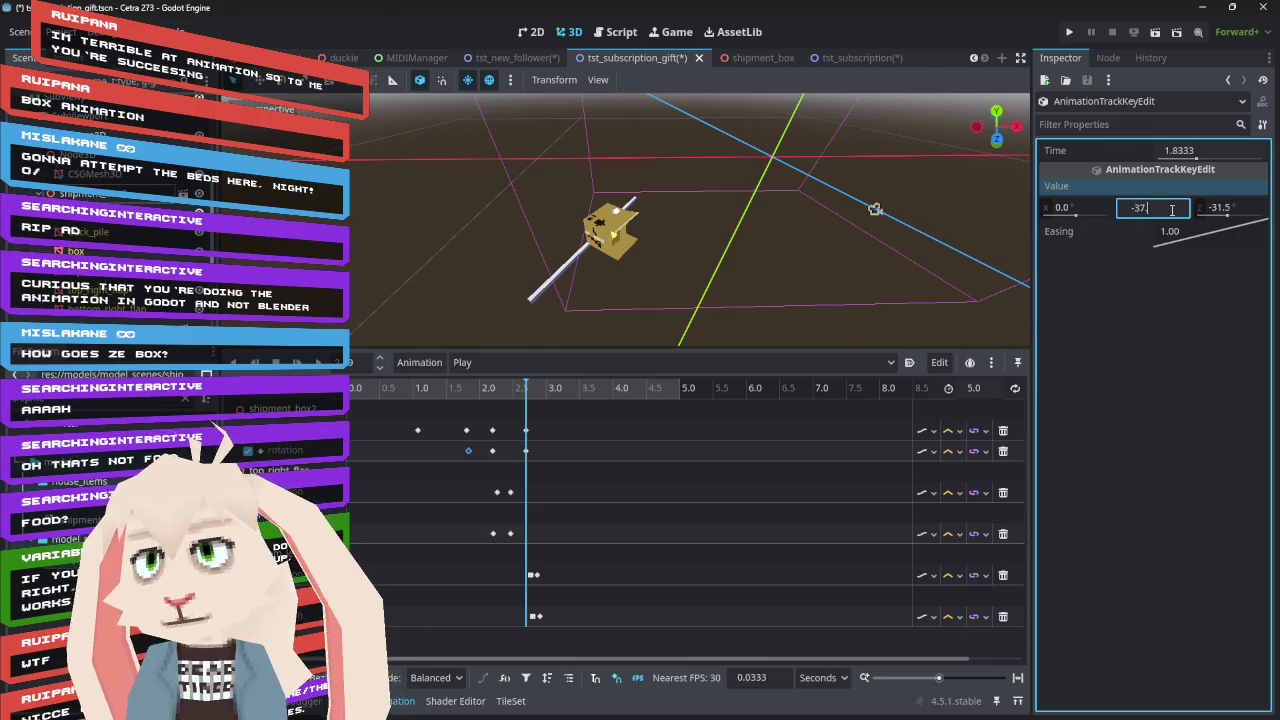
{"action": "key", "text": "Return"}
{"action": "left_click", "coordinate": [349, 455]}
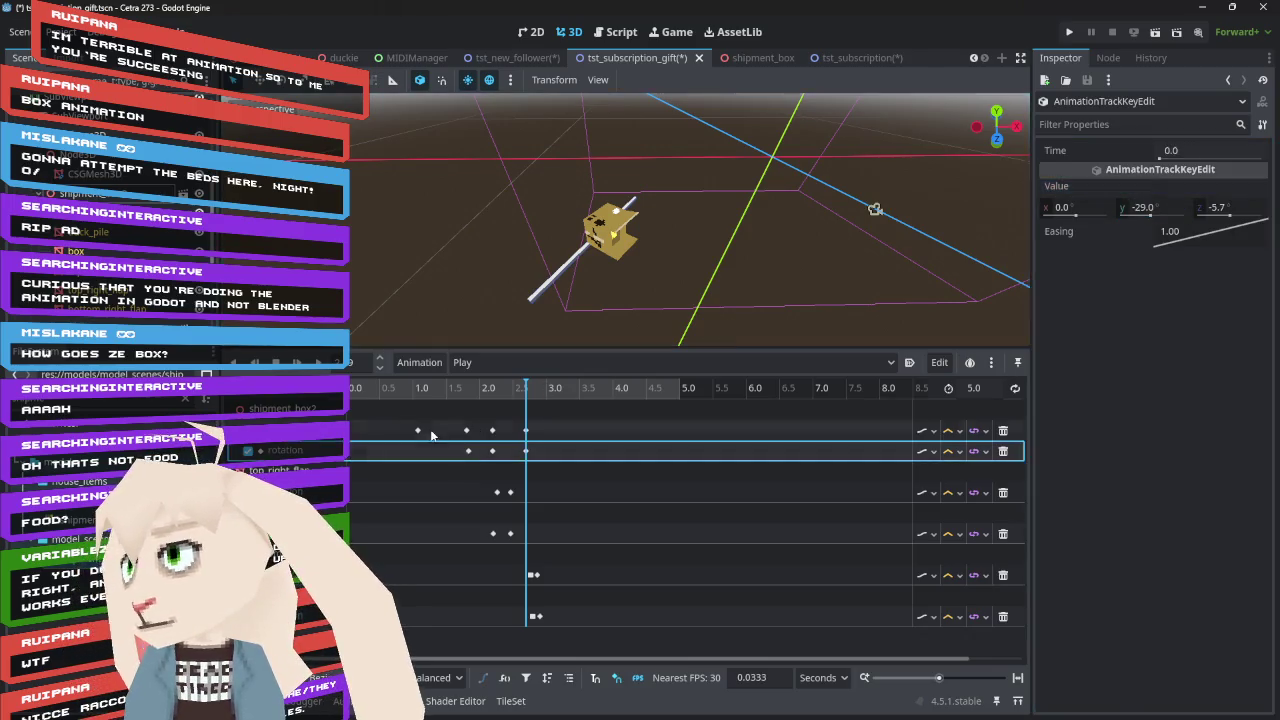
{"action": "mouse_move", "coordinate": [531, 393]}
{"action": "left_mouse_down"}
{"action": "mouse_move", "coordinate": [406, 402]}
{"action": "mouse_move", "coordinate": [566, 425]}
{"action": "mouse_move", "coordinate": [477, 432]}
{"action": "mouse_move", "coordinate": [538, 440]}
{"action": "left_mouse_up"}
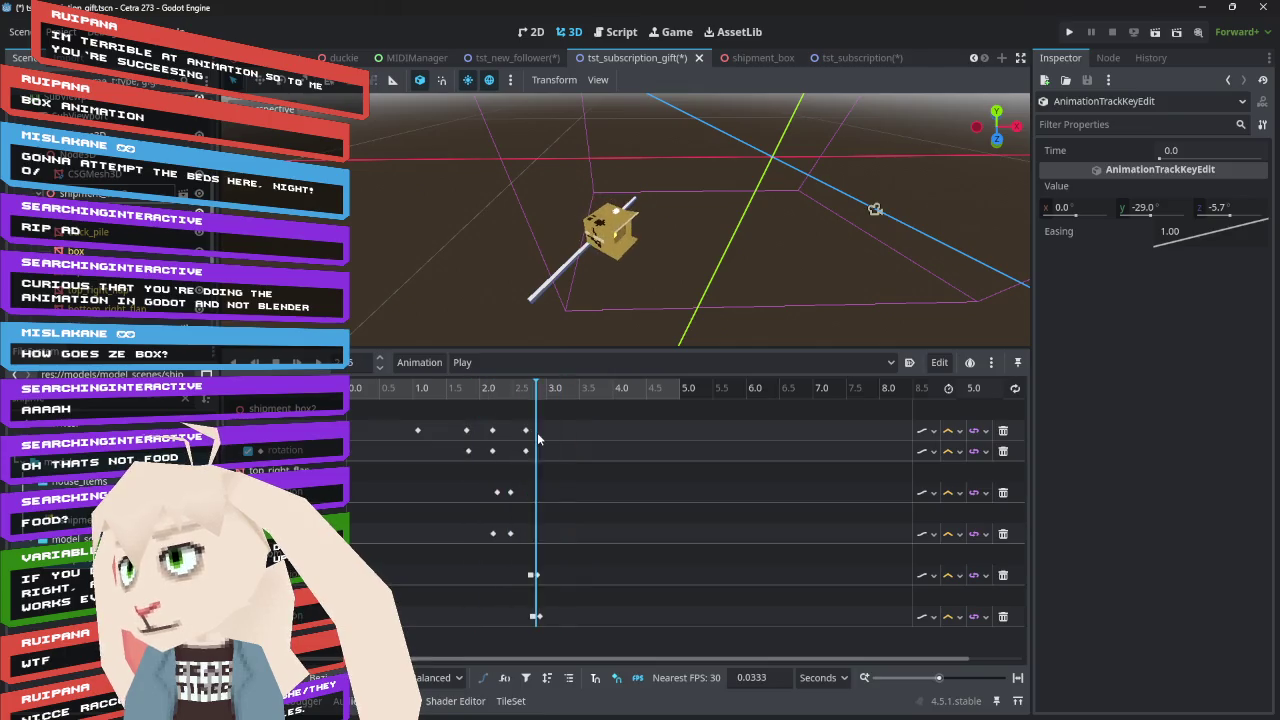
{"action": "mouse_move", "coordinate": [638, 292]}
{"action": "left_mouse_down"}
{"action": "mouse_move", "coordinate": [648, 160]}
{"action": "mouse_move", "coordinate": [588, 294]}
{"action": "left_mouse_up"}
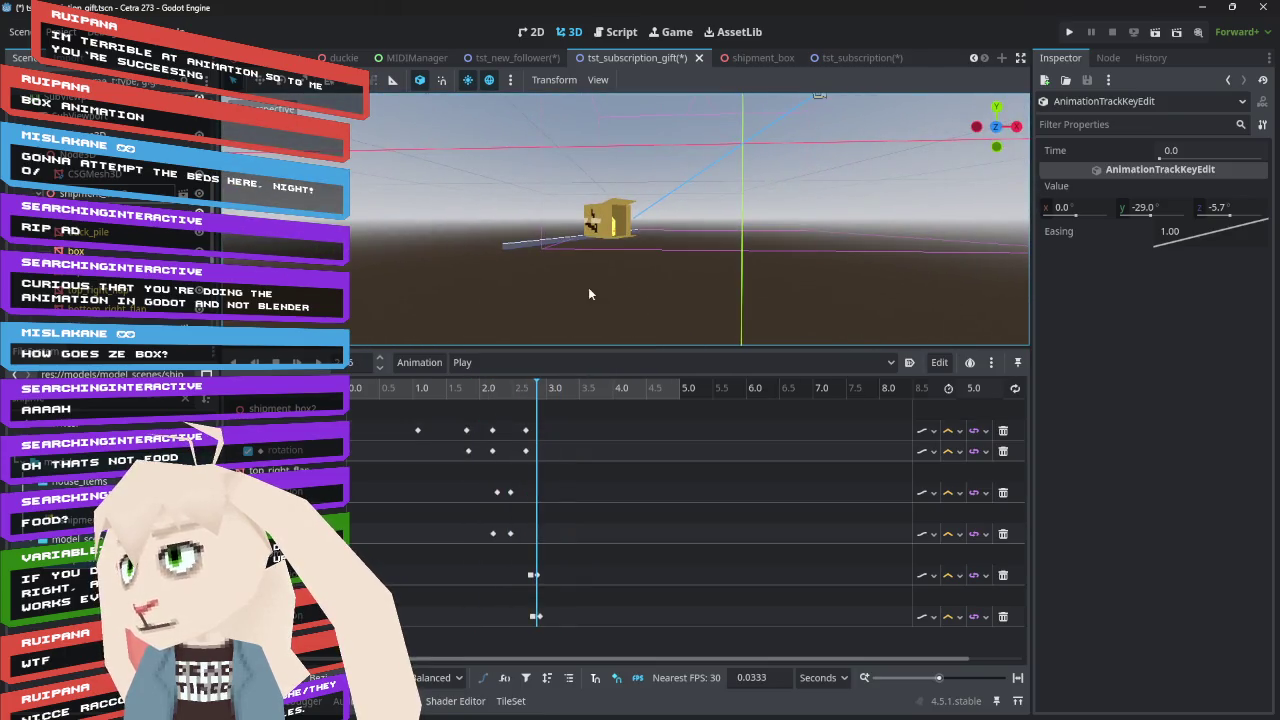
Select the keyframes on the two flap tracks and drag the later ones slightly later
{"action": "mouse_move", "coordinate": [533, 390]}
{"action": "left_mouse_down"}
{"action": "mouse_move", "coordinate": [423, 400]}
{"action": "mouse_move", "coordinate": [570, 420]}
{"action": "mouse_move", "coordinate": [374, 420]}
{"action": "mouse_move", "coordinate": [549, 432]}
{"action": "mouse_move", "coordinate": [414, 432]}
{"action": "mouse_move", "coordinate": [567, 460]}
{"action": "mouse_move", "coordinate": [441, 464]}
{"action": "mouse_move", "coordinate": [481, 464]}
{"action": "left_mouse_up"}
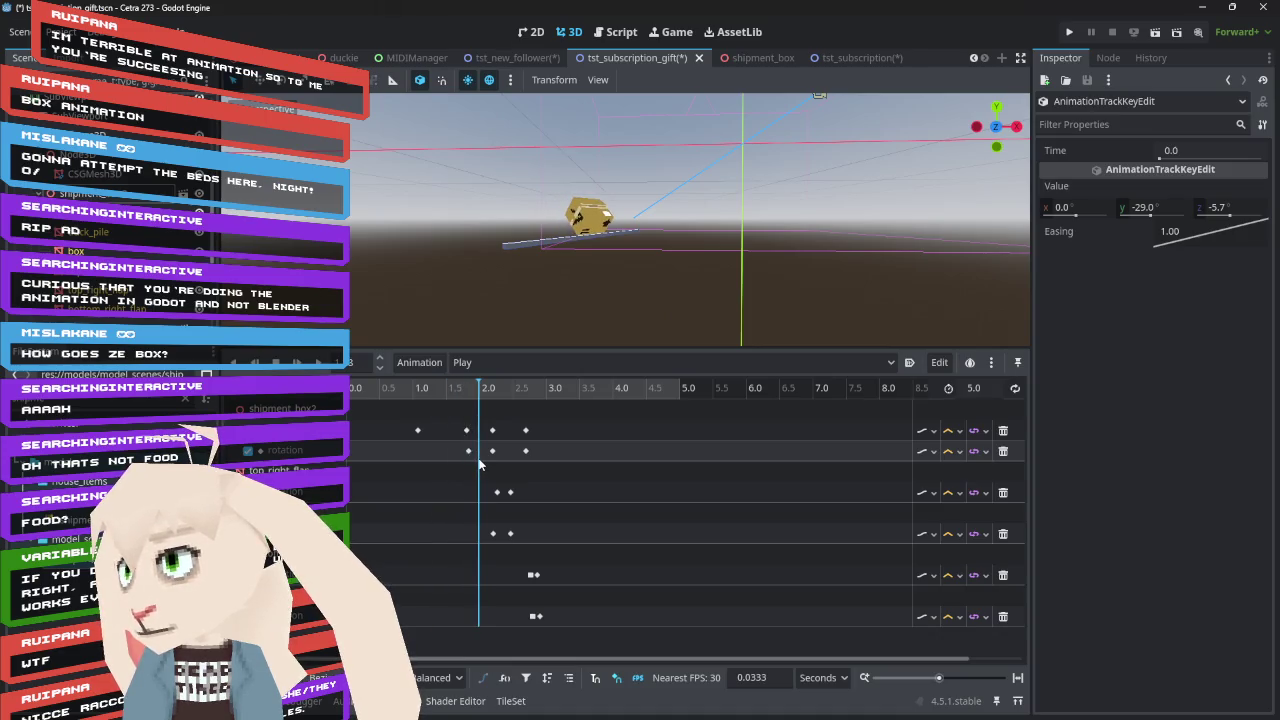
{"action": "left_click_drag", "start_coordinate": [482, 477], "coordinate": [515, 524]}
{"action": "left_click", "coordinate": [498, 493]}
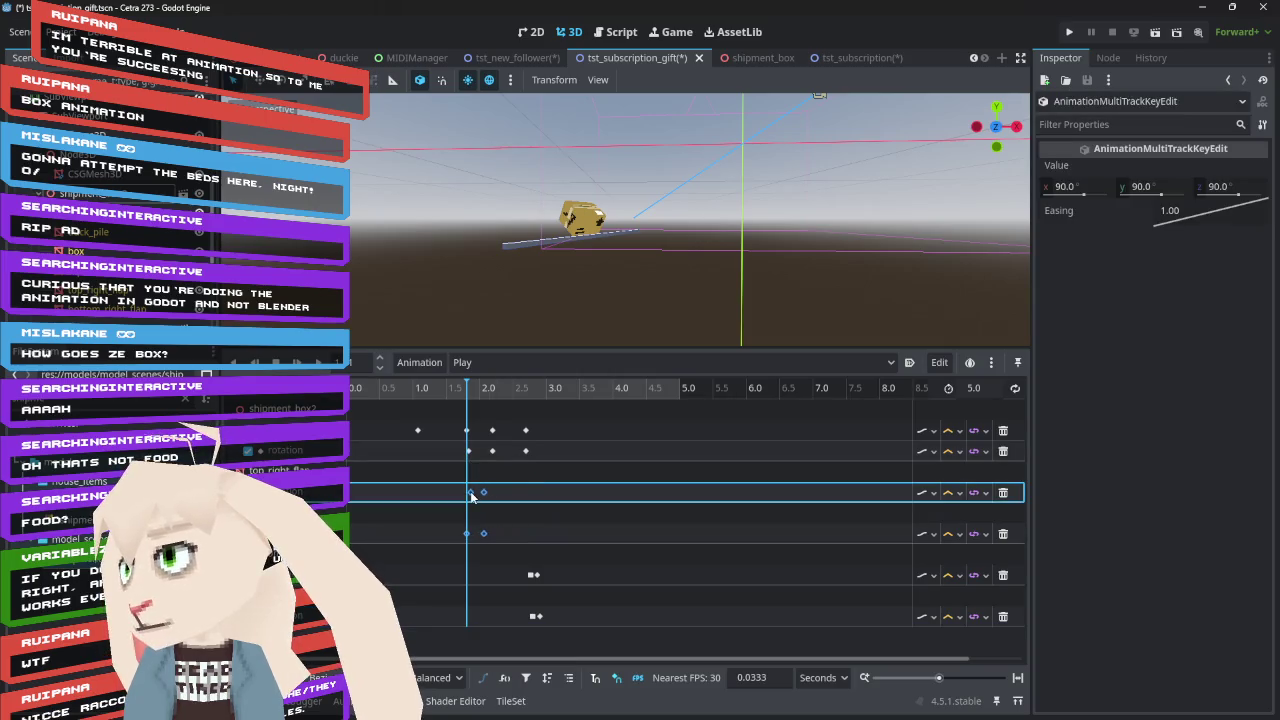
{"action": "mouse_move", "coordinate": [439, 392]}
{"action": "left_mouse_down"}
{"action": "mouse_move", "coordinate": [420, 392]}
{"action": "mouse_move", "coordinate": [553, 404]}
{"action": "mouse_move", "coordinate": [459, 408]}
{"action": "mouse_move", "coordinate": [478, 414]}
{"action": "mouse_move", "coordinate": [568, 418]}
{"action": "mouse_move", "coordinate": [364, 427]}
{"action": "mouse_move", "coordinate": [489, 432]}
{"action": "mouse_move", "coordinate": [521, 447]}
{"action": "mouse_move", "coordinate": [443, 447]}
{"action": "mouse_move", "coordinate": [512, 447]}
{"action": "mouse_move", "coordinate": [471, 449]}
{"action": "left_mouse_up"}
{"action": "mouse_move", "coordinate": [497, 551]}
{"action": "left_mouse_down"}
{"action": "mouse_move", "coordinate": [478, 486]}
{"action": "mouse_move", "coordinate": [497, 495]}
{"action": "left_mouse_up"}
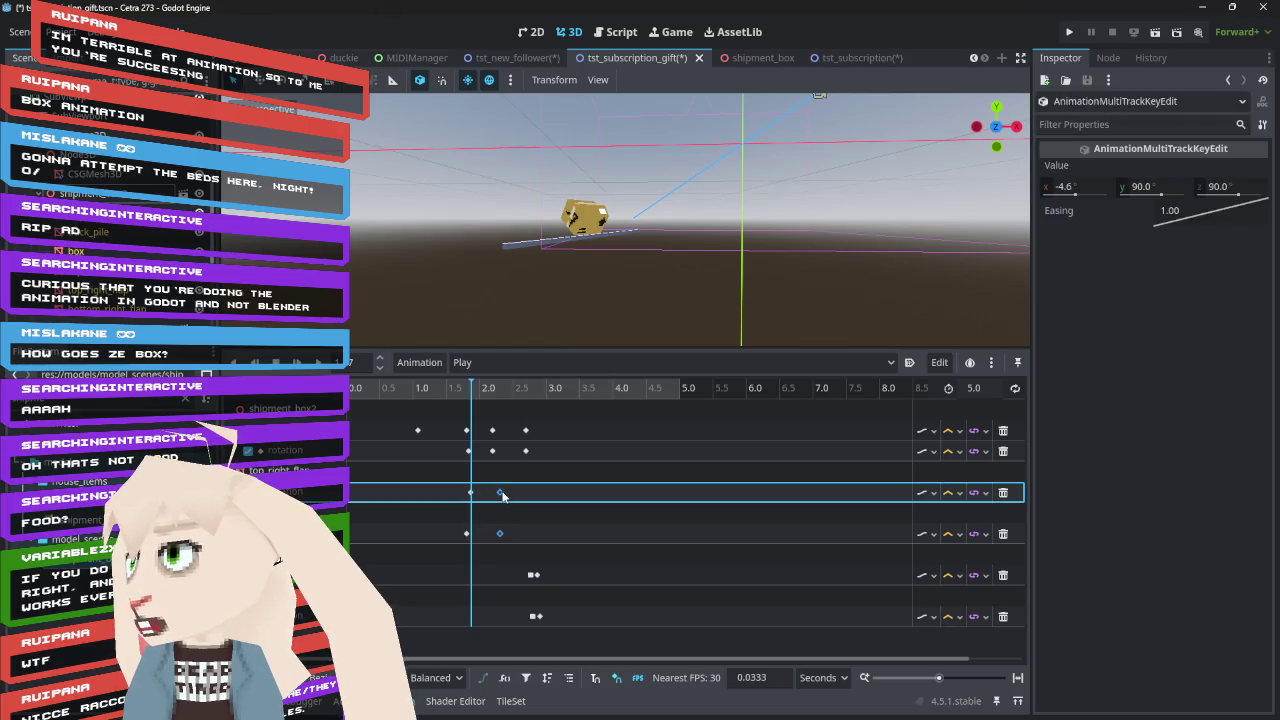
Play and scrub the animation to review the flap timing around 2 s
{"action": "key", "text": "shift+d"}
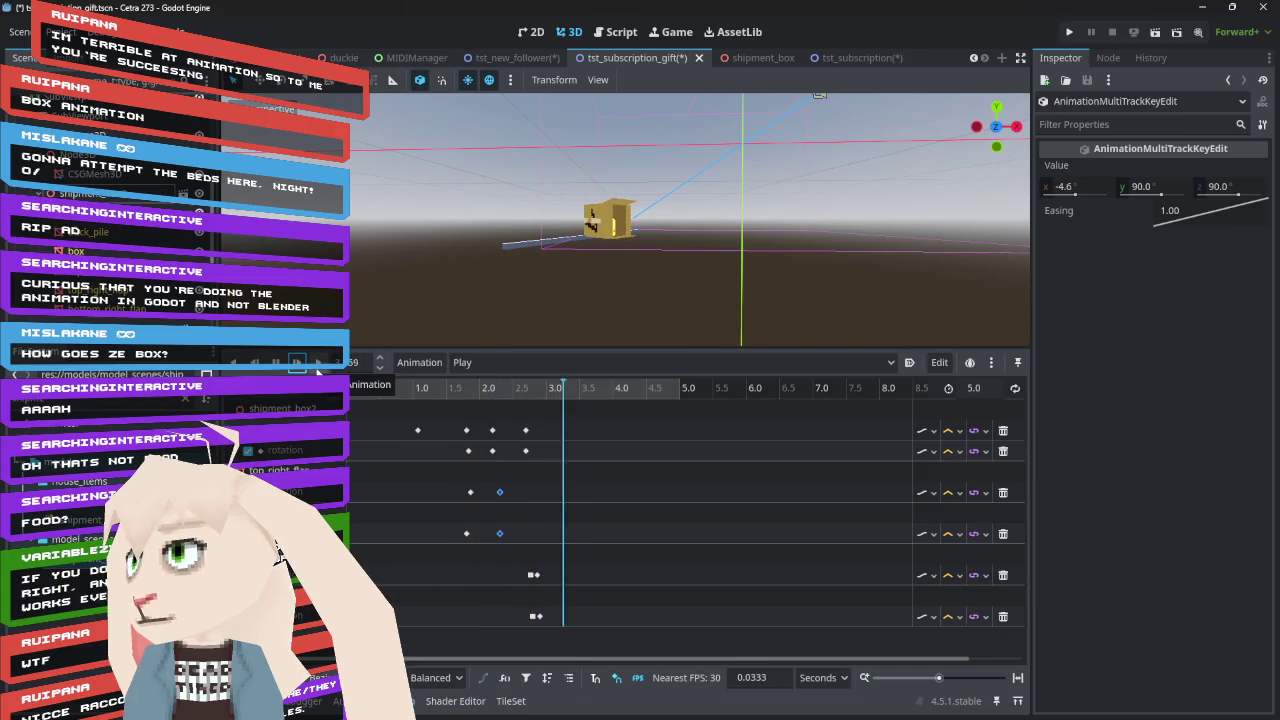
{"action": "key", "text": "s"}
{"action": "left_click", "coordinate": [422, 391]}
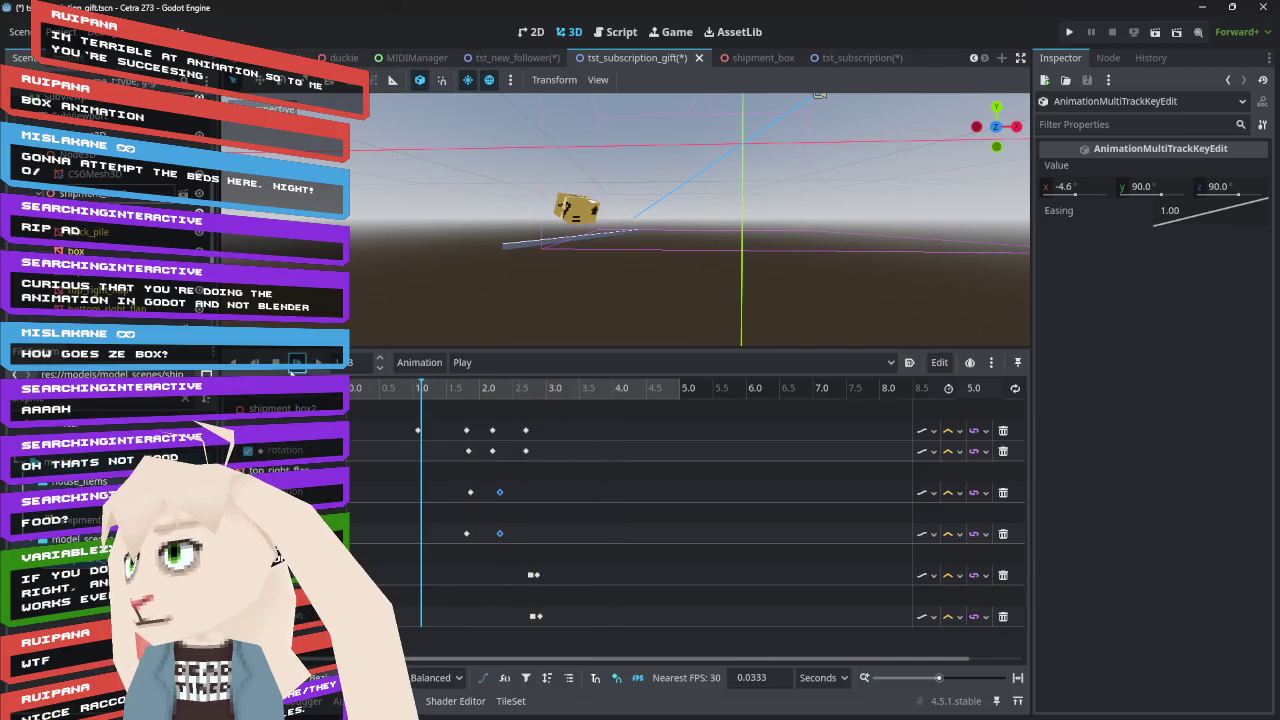
{"action": "left_click", "coordinate": [297, 362]}
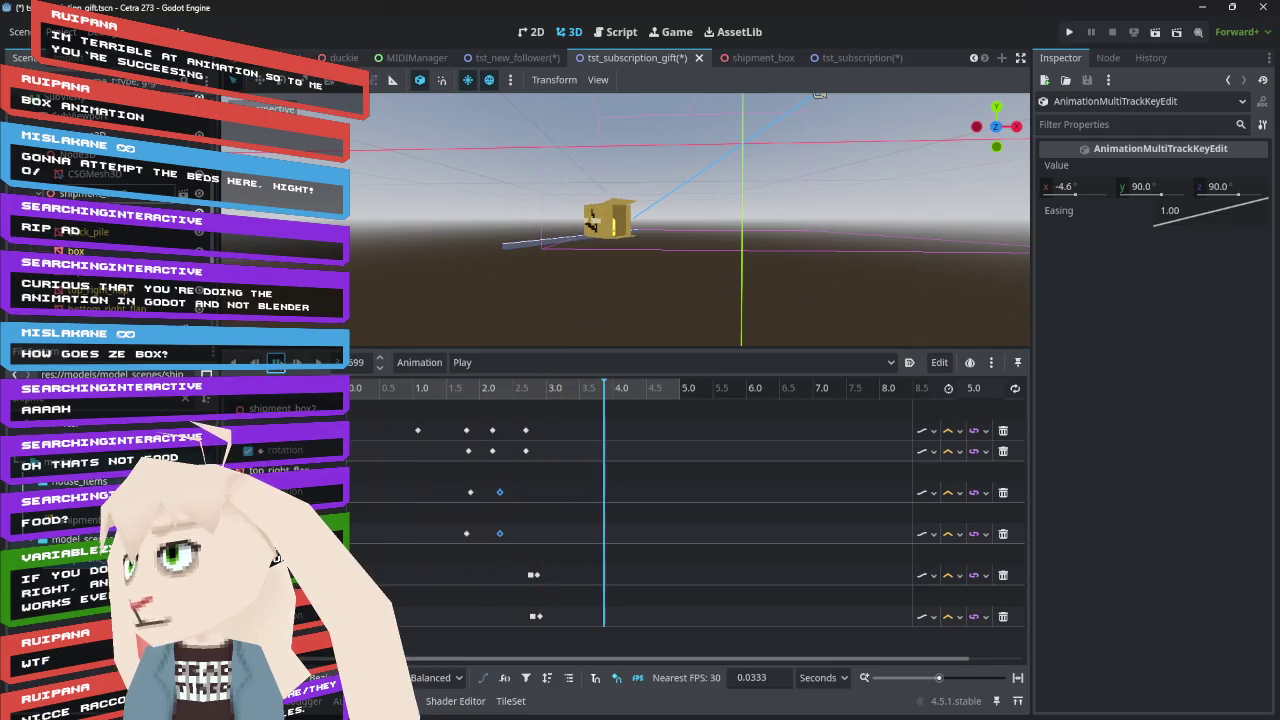
{"action": "left_click", "coordinate": [500, 535]}
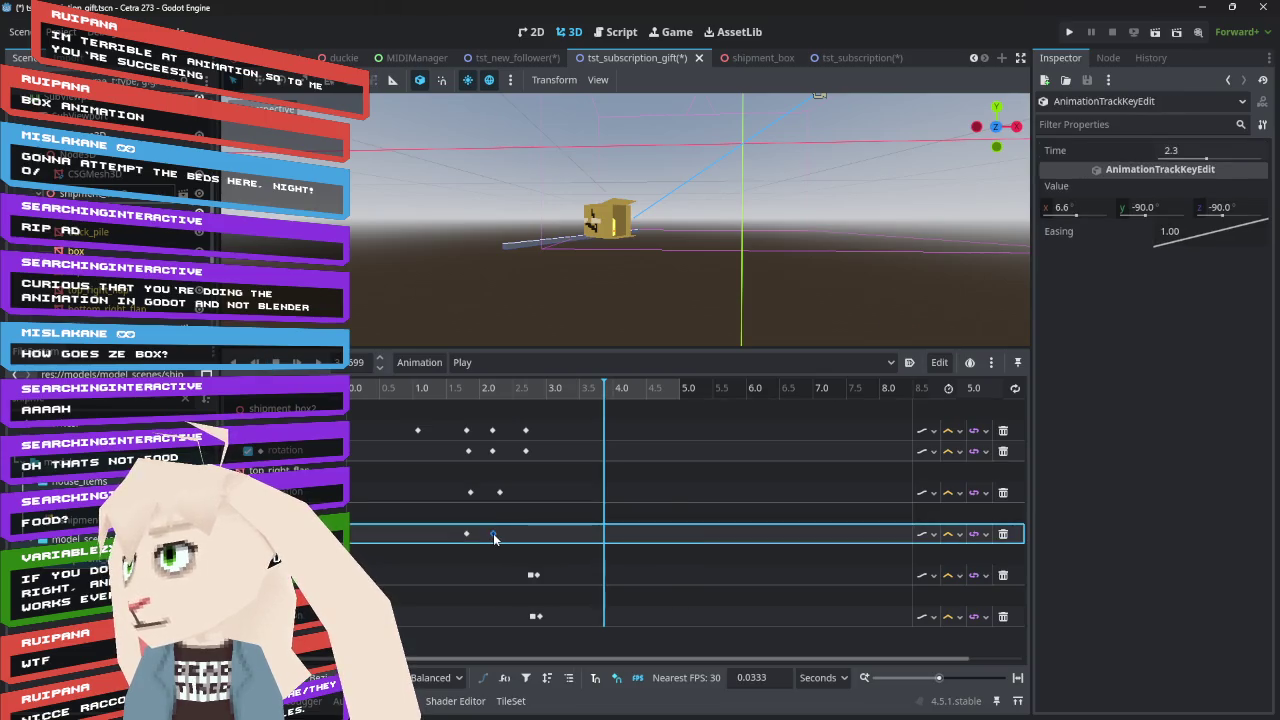
{"action": "mouse_move", "coordinate": [474, 390]}
{"action": "left_mouse_down"}
{"action": "mouse_move", "coordinate": [462, 392]}
{"action": "mouse_move", "coordinate": [534, 422]}
{"action": "mouse_move", "coordinate": [463, 426]}
{"action": "mouse_move", "coordinate": [520, 435]}
{"action": "mouse_move", "coordinate": [475, 442]}
{"action": "mouse_move", "coordinate": [492, 440]}
{"action": "left_mouse_up"}
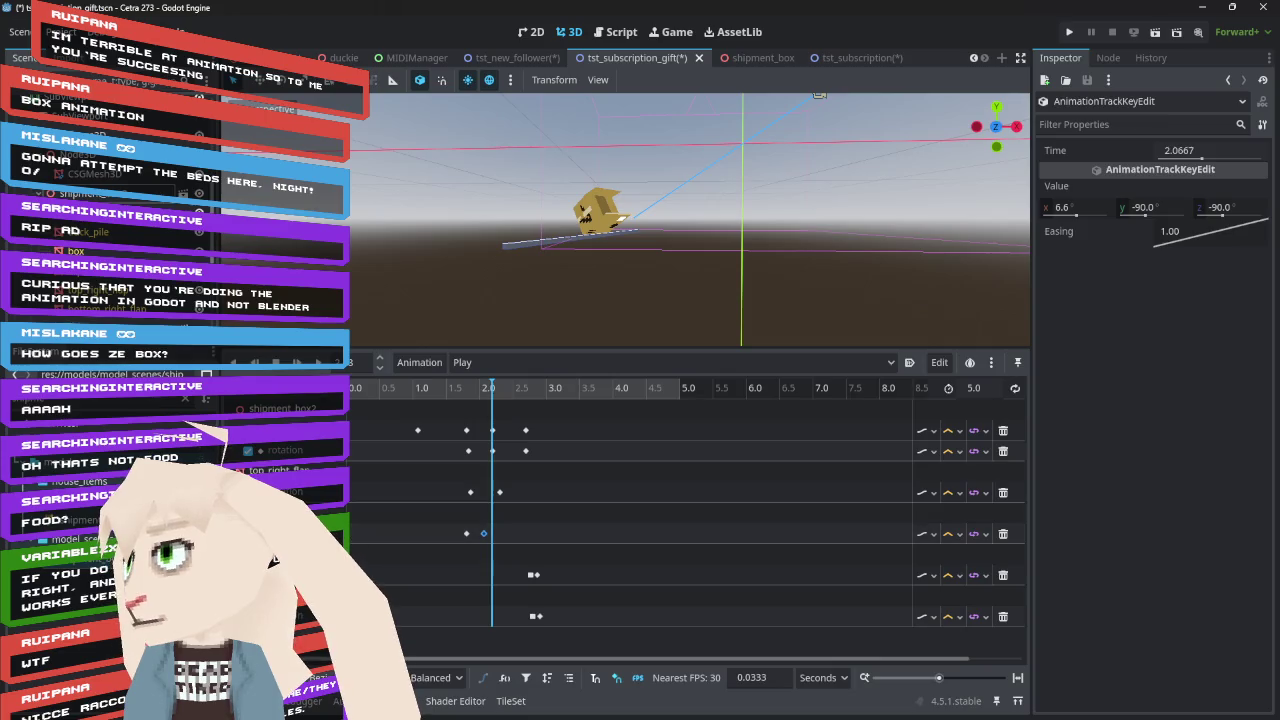
{"action": "left_click", "coordinate": [310, 509]}
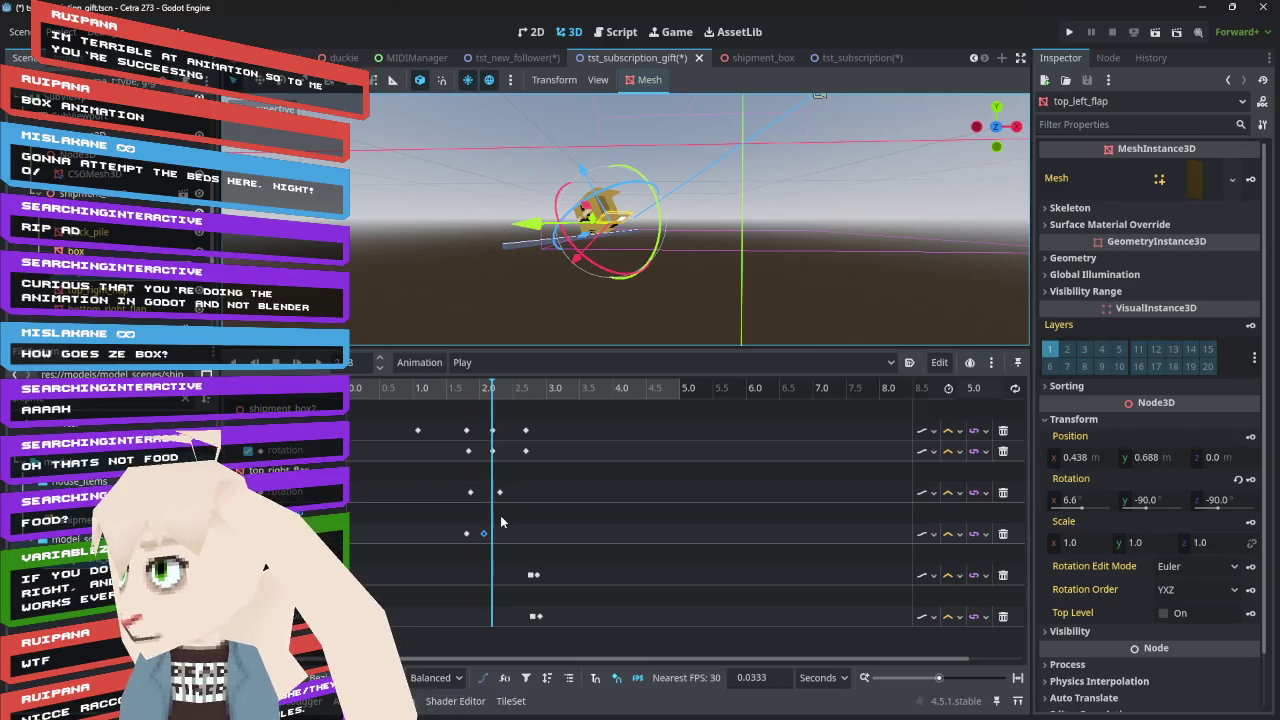
Insert a new key at 2.2 s on the flap's rotation track, between the 1.8 s and 2.6 s keys
{"action": "left_click_drag", "start_coordinate": [484, 534], "coordinate": [494, 536]}
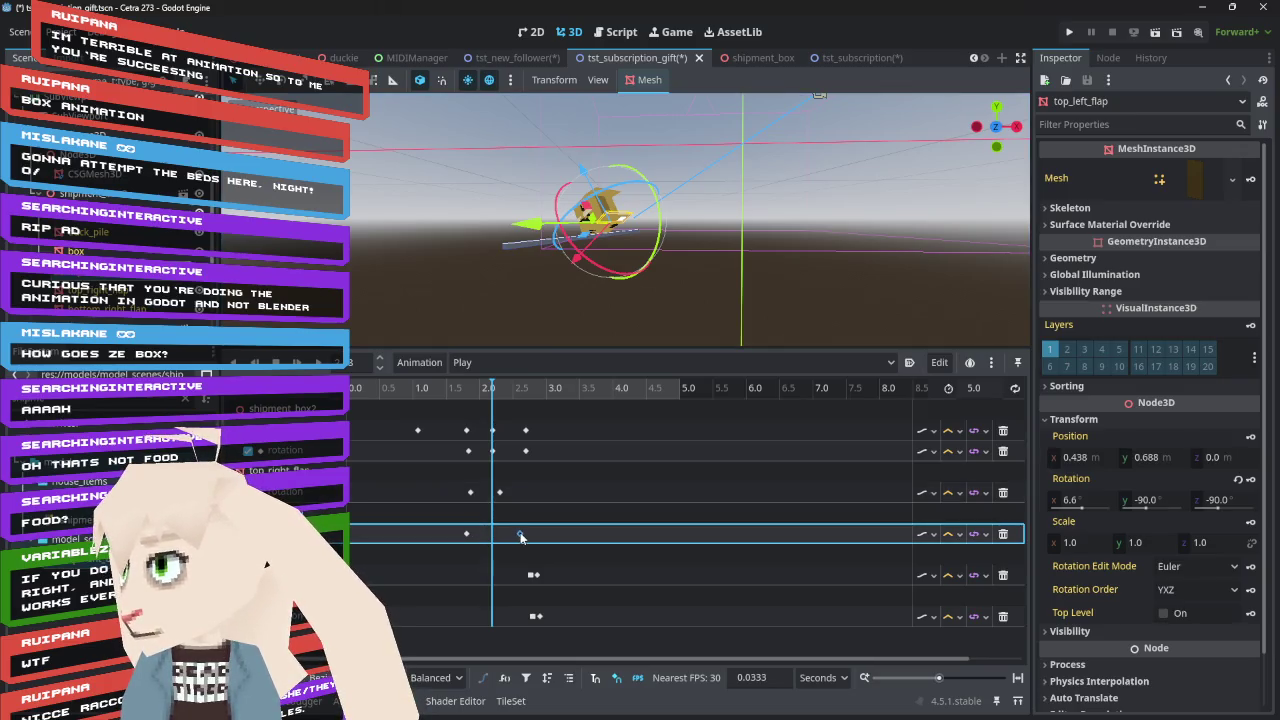
{"action": "left_click", "coordinate": [520, 537]}
{"action": "right_click", "coordinate": [489, 536]}
{"action": "left_click", "coordinate": [510, 540]}
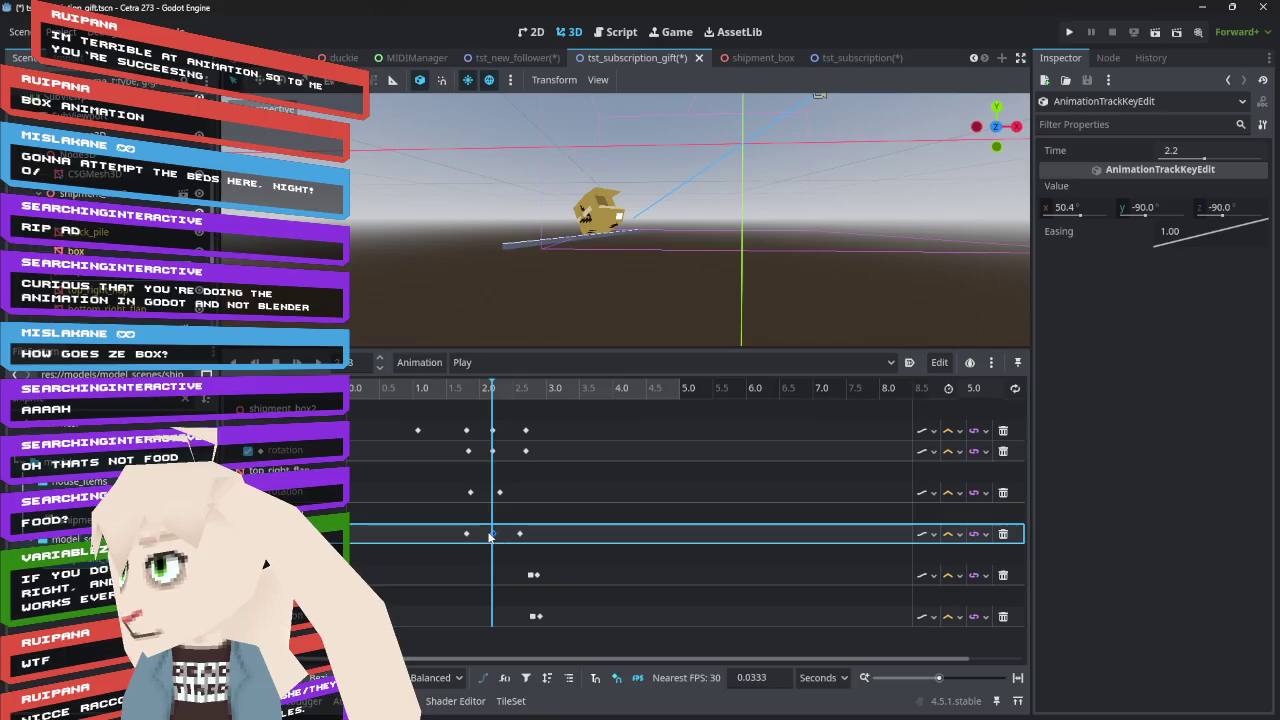
{"action": "left_click", "coordinate": [520, 535]}
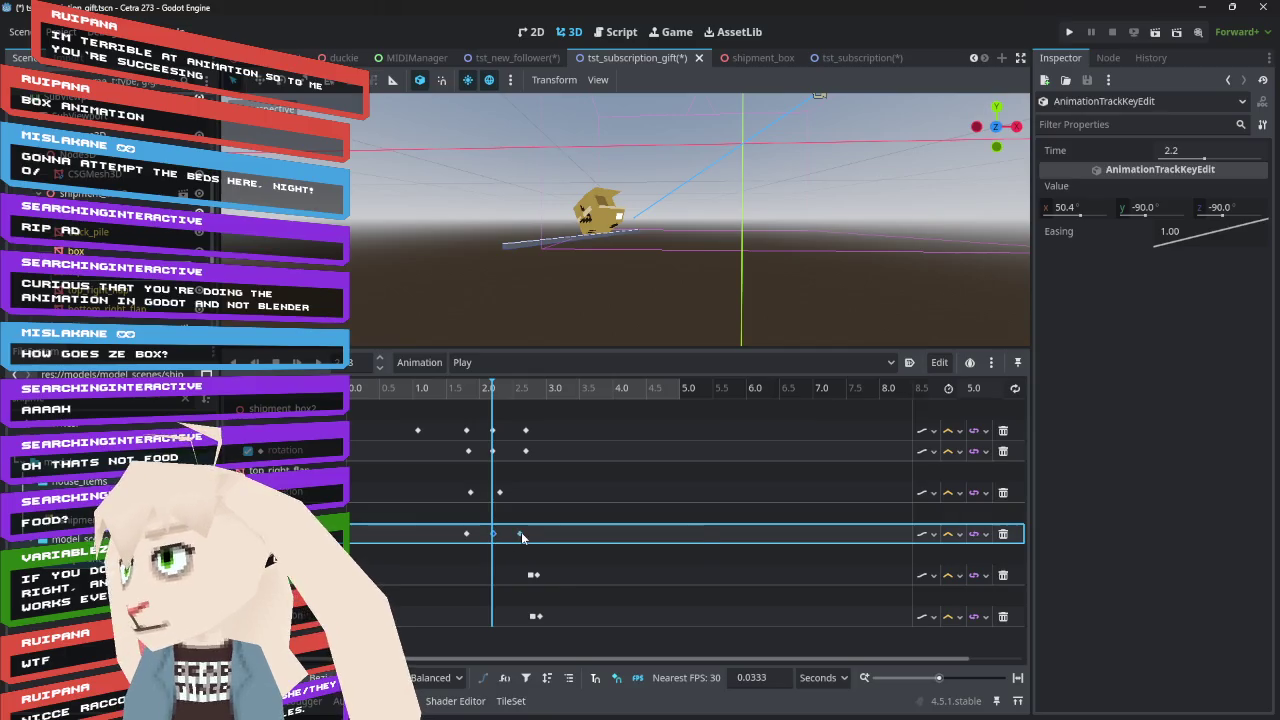
{"action": "left_click", "coordinate": [466, 536]}
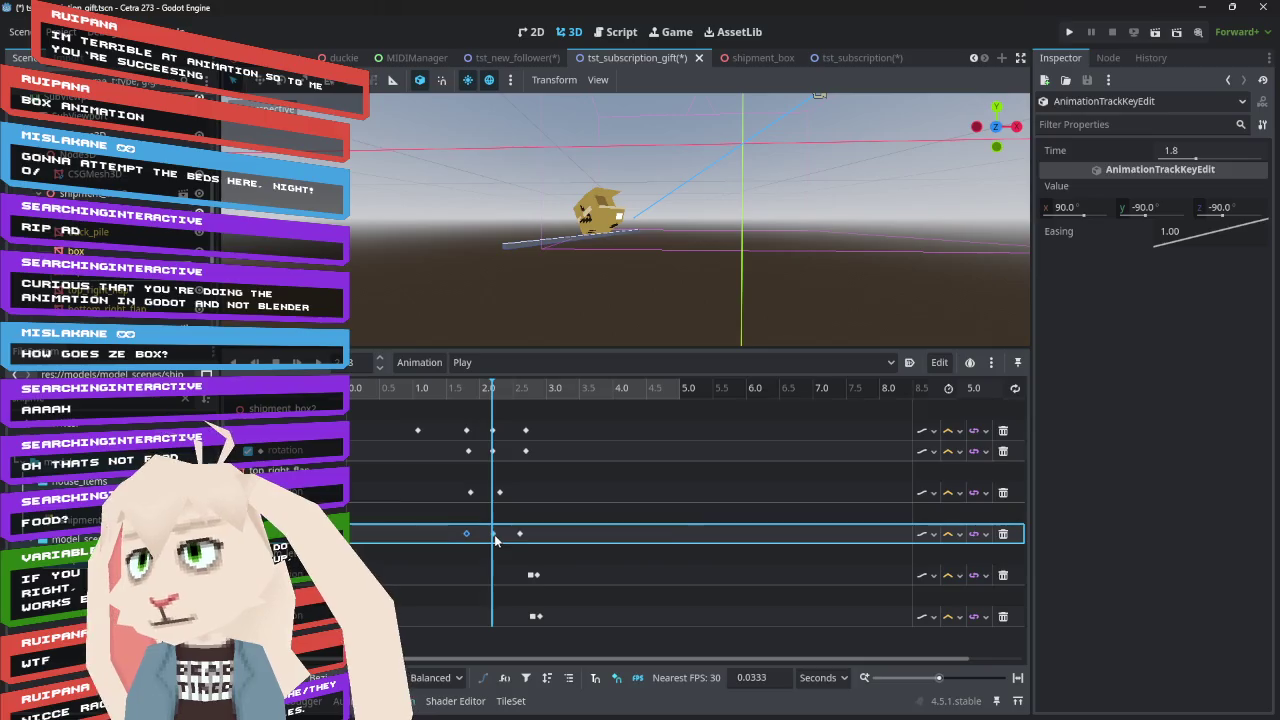
{"action": "left_click", "coordinate": [493, 534]}
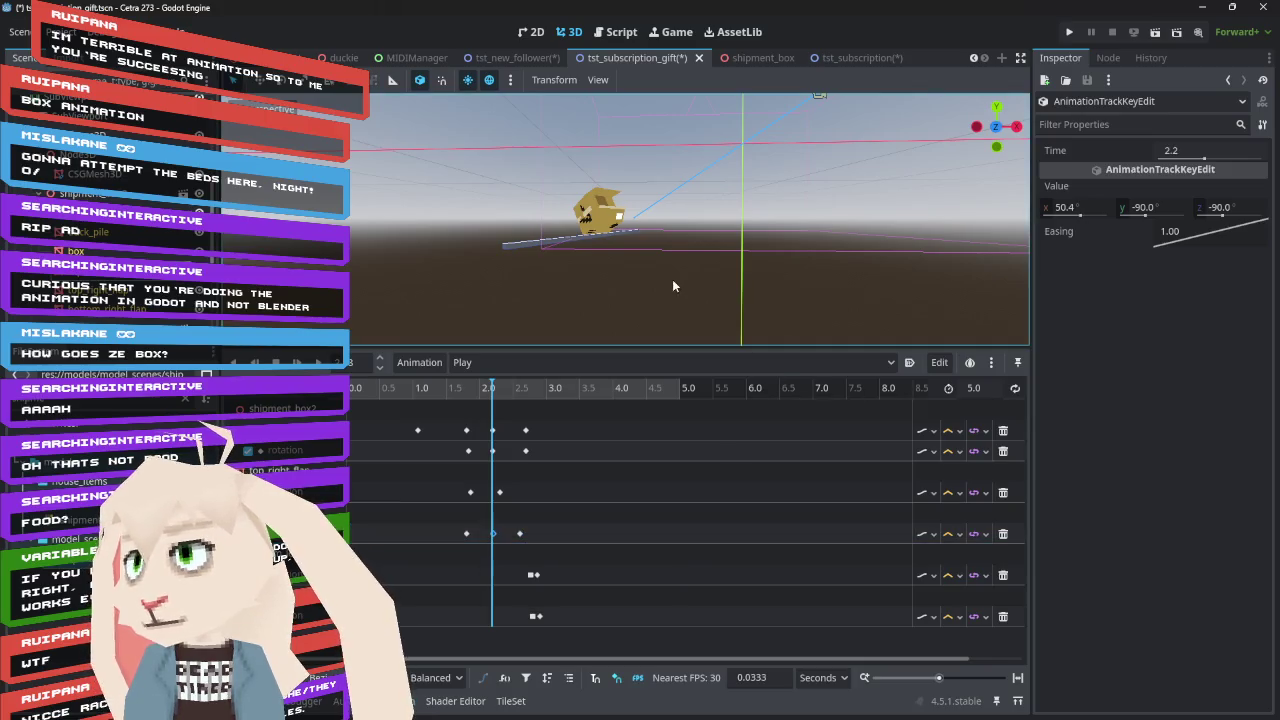
Rotate top_left_flap to -16.9°, -90°, -90° and paste that rotation into the 2.2 s key
{"action": "left_click", "coordinate": [100, 309]}
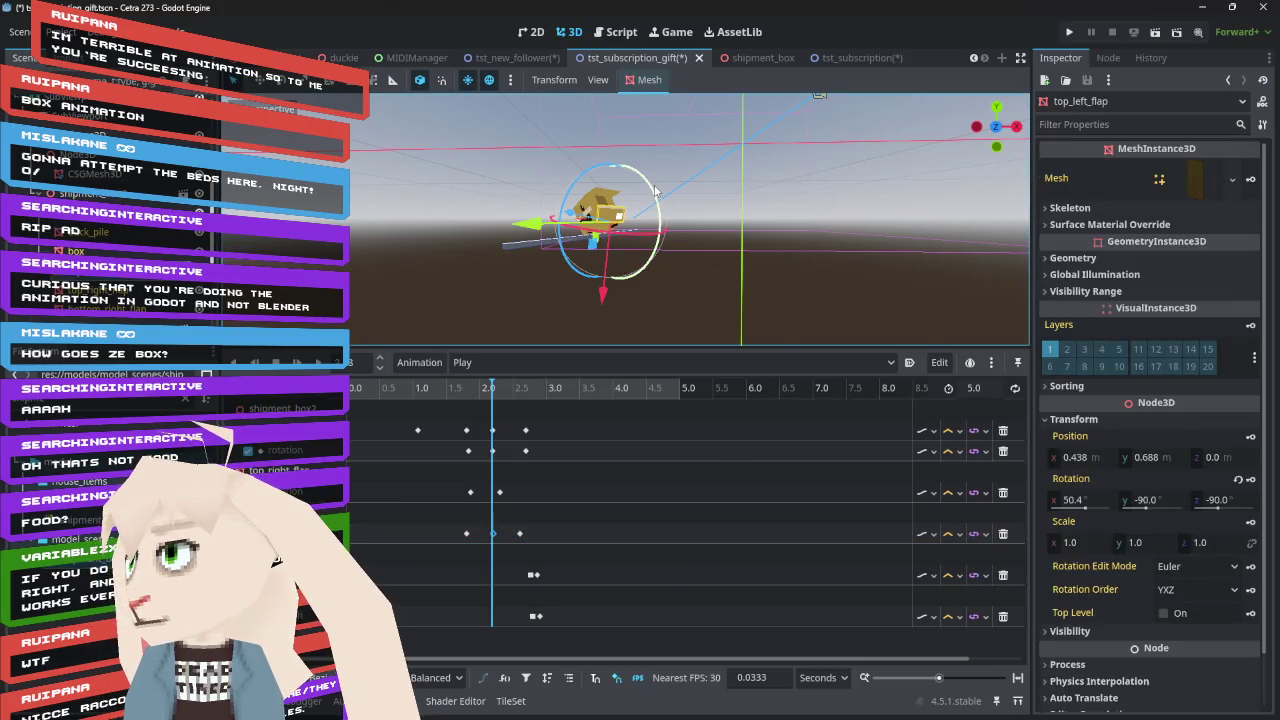
{"action": "left_click_drag", "start_coordinate": [655, 190], "coordinate": [666, 255]}
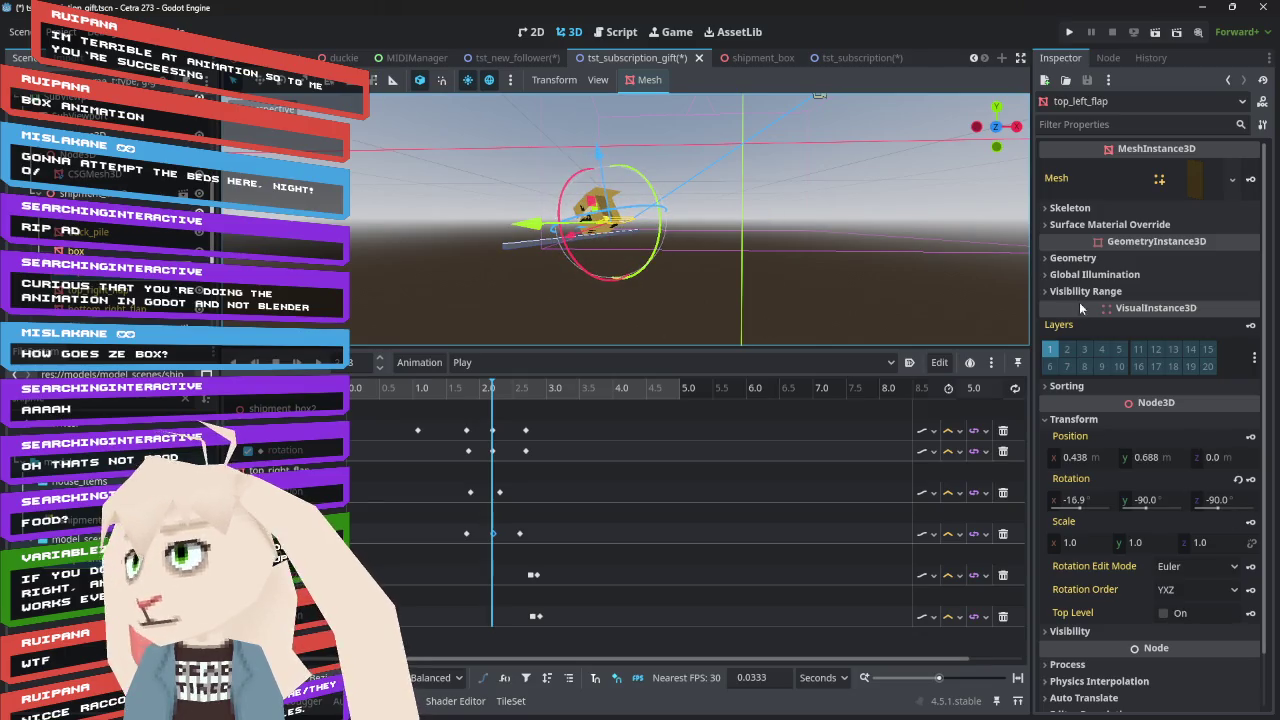
{"action": "right_click", "coordinate": [1079, 481]}
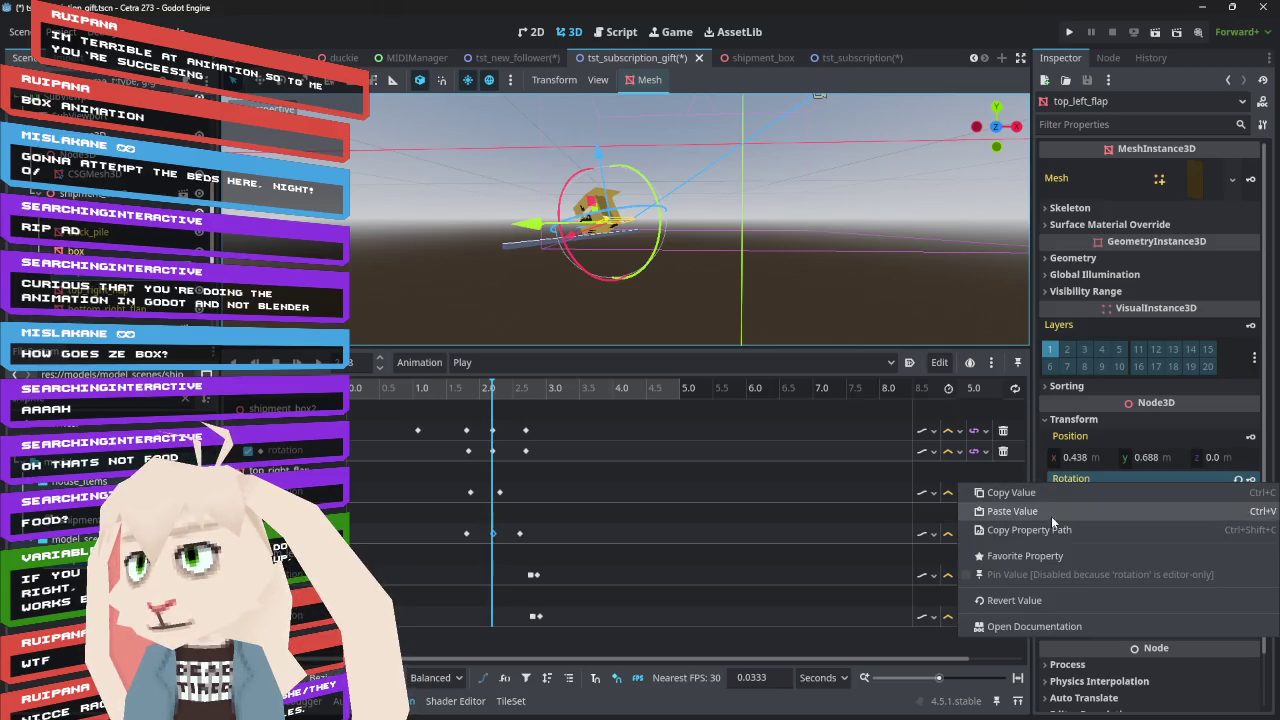
{"action": "left_click", "coordinate": [1045, 499]}
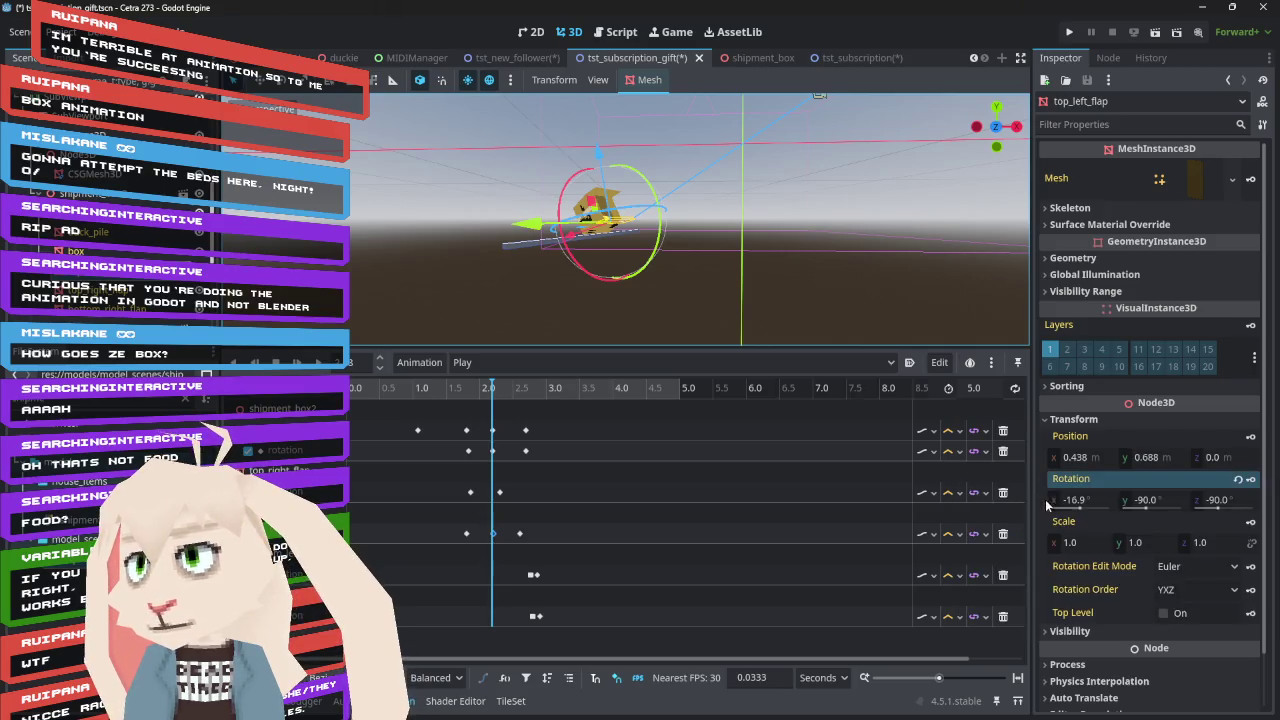
{"action": "left_click", "coordinate": [493, 533]}
{"action": "right_click", "coordinate": [1066, 186]}
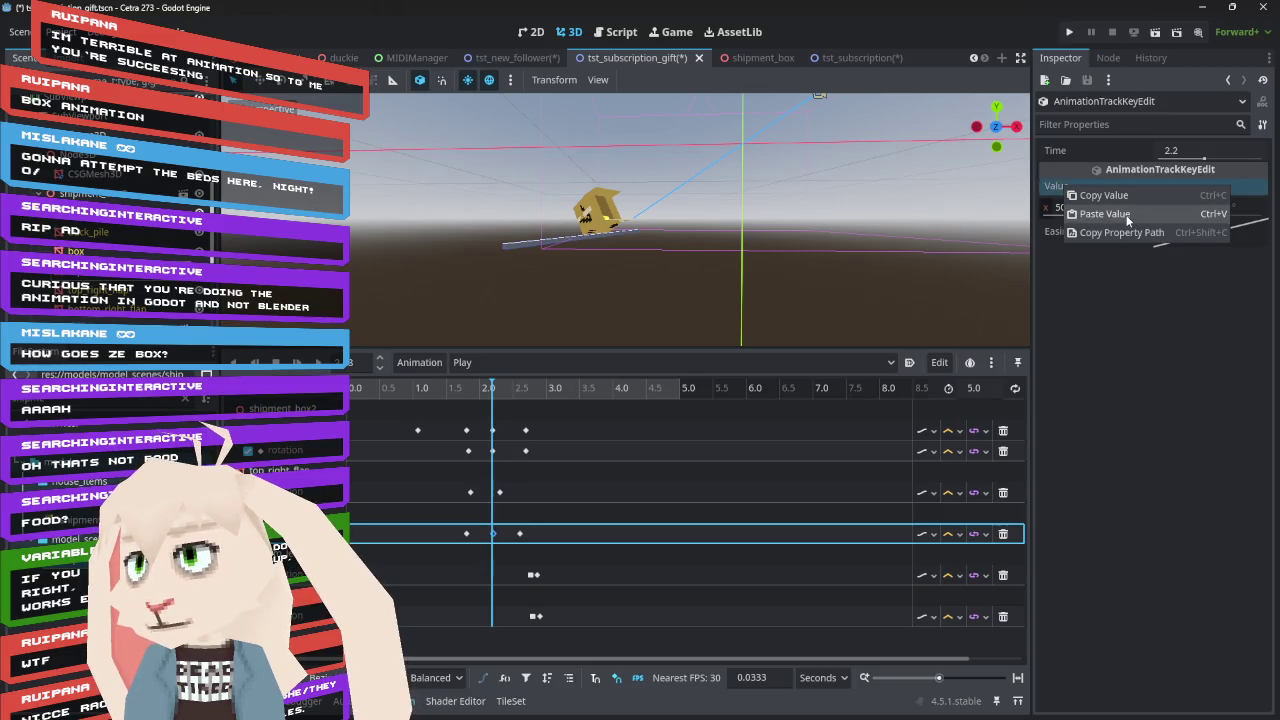
{"action": "left_click", "coordinate": [1104, 214]}
Scrub and play the animation from the start to check the flap's motion
{"action": "mouse_move", "coordinate": [489, 391]}
{"action": "left_mouse_down"}
{"action": "mouse_move", "coordinate": [443, 393]}
{"action": "mouse_move", "coordinate": [522, 402]}
{"action": "mouse_move", "coordinate": [474, 409]}
{"action": "mouse_move", "coordinate": [549, 410]}
{"action": "mouse_move", "coordinate": [455, 423]}
{"action": "mouse_move", "coordinate": [569, 424]}
{"action": "mouse_move", "coordinate": [352, 425]}
{"action": "left_mouse_up"}
{"action": "left_click", "coordinate": [296, 363]}
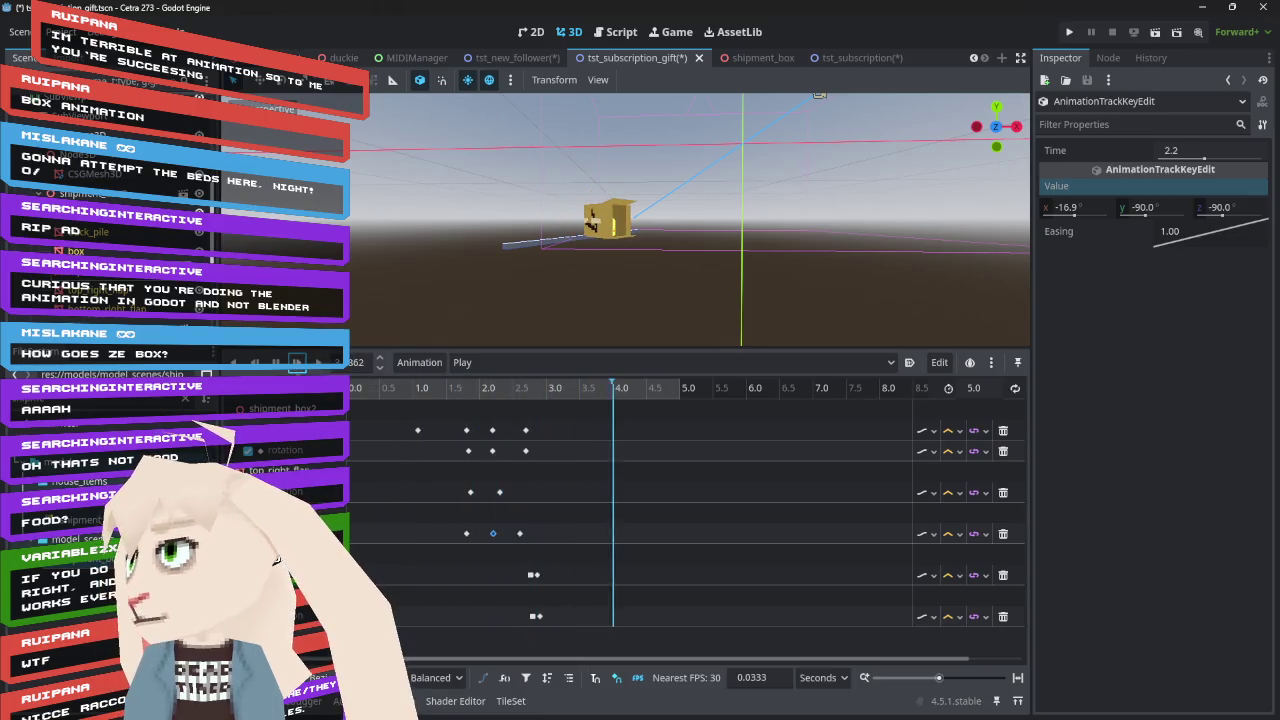
{"action": "mouse_move", "coordinate": [526, 428]}
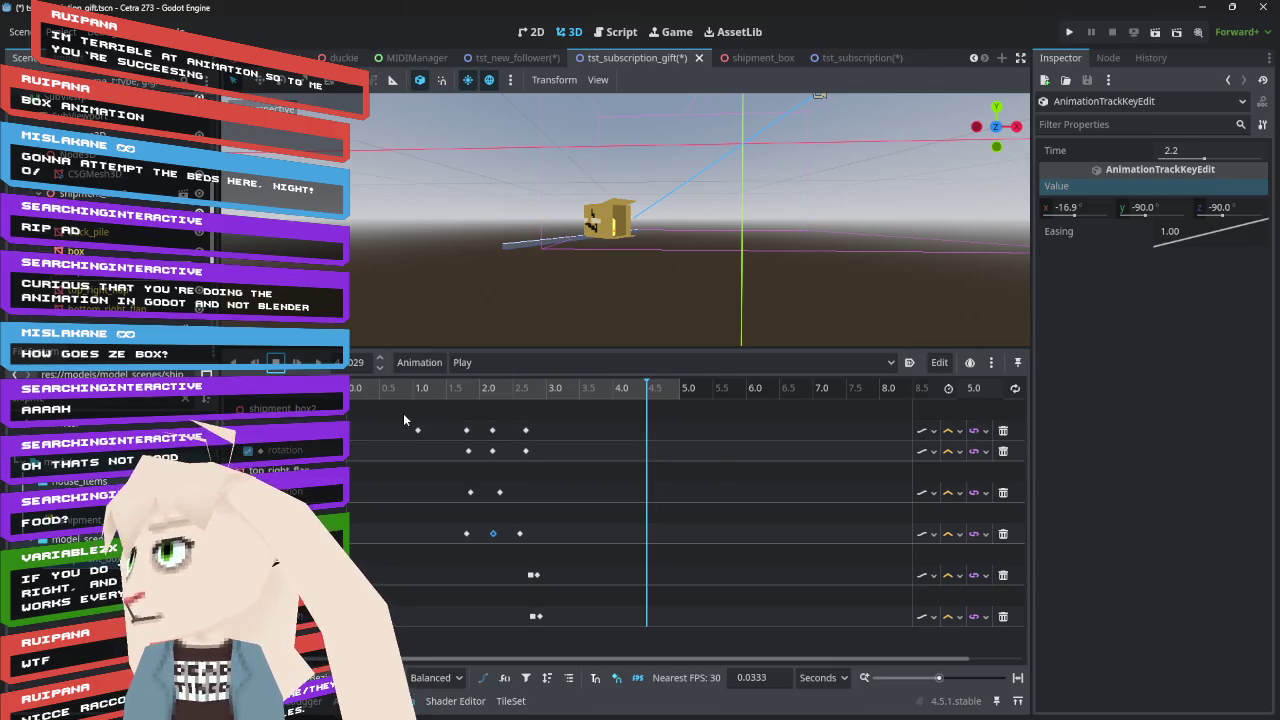
Scrub through the first 1.45 s of the tumble, viewing the box from above and side-on
{"action": "left_click", "coordinate": [371, 388]}
{"action": "mouse_move", "coordinate": [367, 390]}
{"action": "left_mouse_down"}
{"action": "mouse_move", "coordinate": [460, 412]}
{"action": "mouse_move", "coordinate": [411, 413]}
{"action": "mouse_move", "coordinate": [423, 418]}
{"action": "mouse_move", "coordinate": [471, 420]}
{"action": "mouse_move", "coordinate": [390, 426]}
{"action": "mouse_move", "coordinate": [454, 432]}
{"action": "mouse_move", "coordinate": [408, 434]}
{"action": "mouse_move", "coordinate": [420, 437]}
{"action": "left_mouse_up"}
{"action": "mouse_move", "coordinate": [583, 268]}
{"action": "left_mouse_down"}
{"action": "mouse_move", "coordinate": [604, 301]}
{"action": "mouse_move", "coordinate": [632, 104]}
{"action": "left_mouse_up"}
{"action": "mouse_move", "coordinate": [421, 395]}
{"action": "left_mouse_down"}
{"action": "mouse_move", "coordinate": [355, 395]}
{"action": "mouse_move", "coordinate": [451, 413]}
{"action": "mouse_move", "coordinate": [405, 418]}
{"action": "mouse_move", "coordinate": [492, 423]}
{"action": "mouse_move", "coordinate": [423, 423]}
{"action": "mouse_move", "coordinate": [453, 423]}
{"action": "mouse_move", "coordinate": [435, 423]}
{"action": "left_mouse_up"}
{"action": "mouse_move", "coordinate": [706, 260]}
{"action": "left_mouse_down"}
{"action": "mouse_move", "coordinate": [644, 144]}
{"action": "mouse_move", "coordinate": [682, 150]}
{"action": "left_mouse_up"}
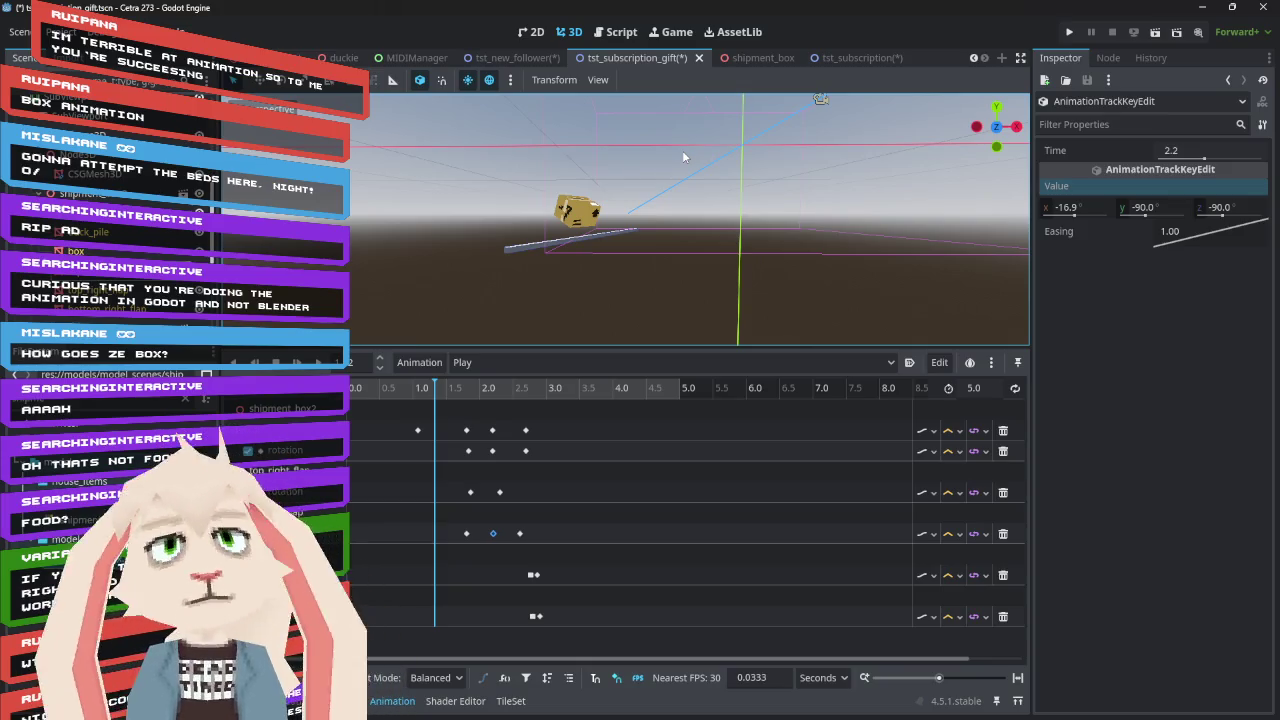
Close the Blender window showing the box model
{"action": "key", "text": "alt+Tab"}
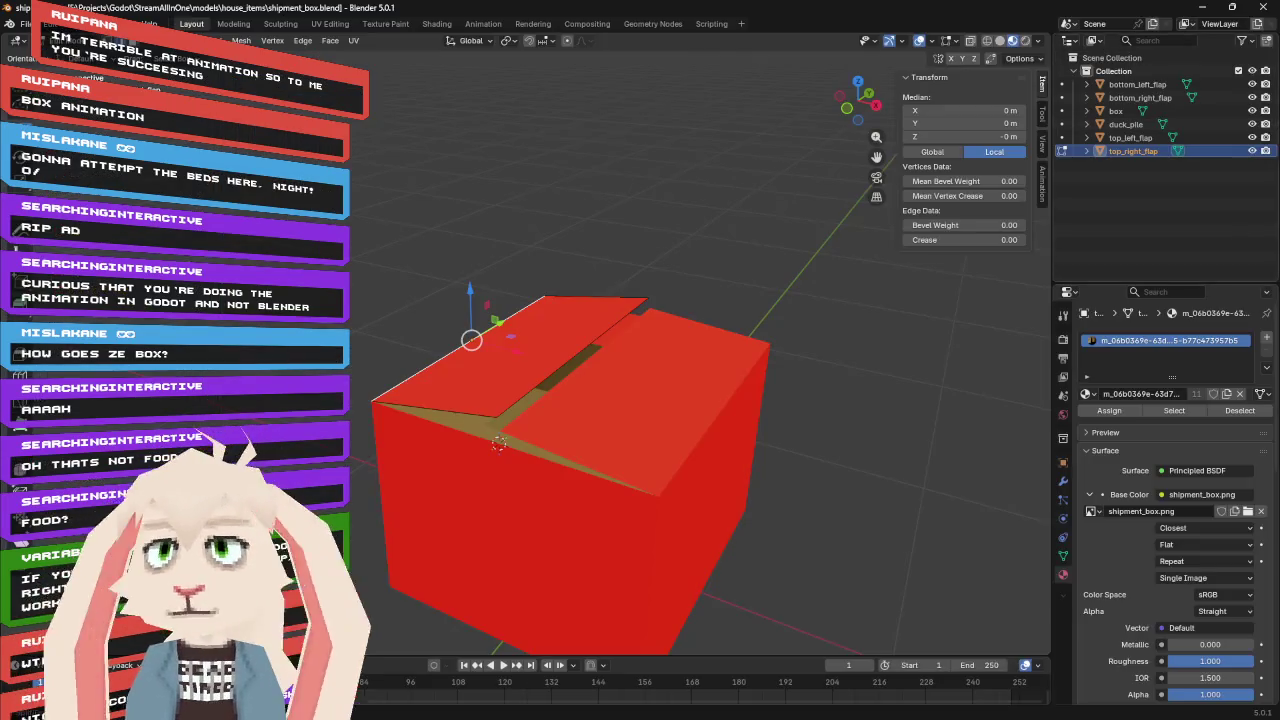
{"action": "key", "text": "alt+Tab"}
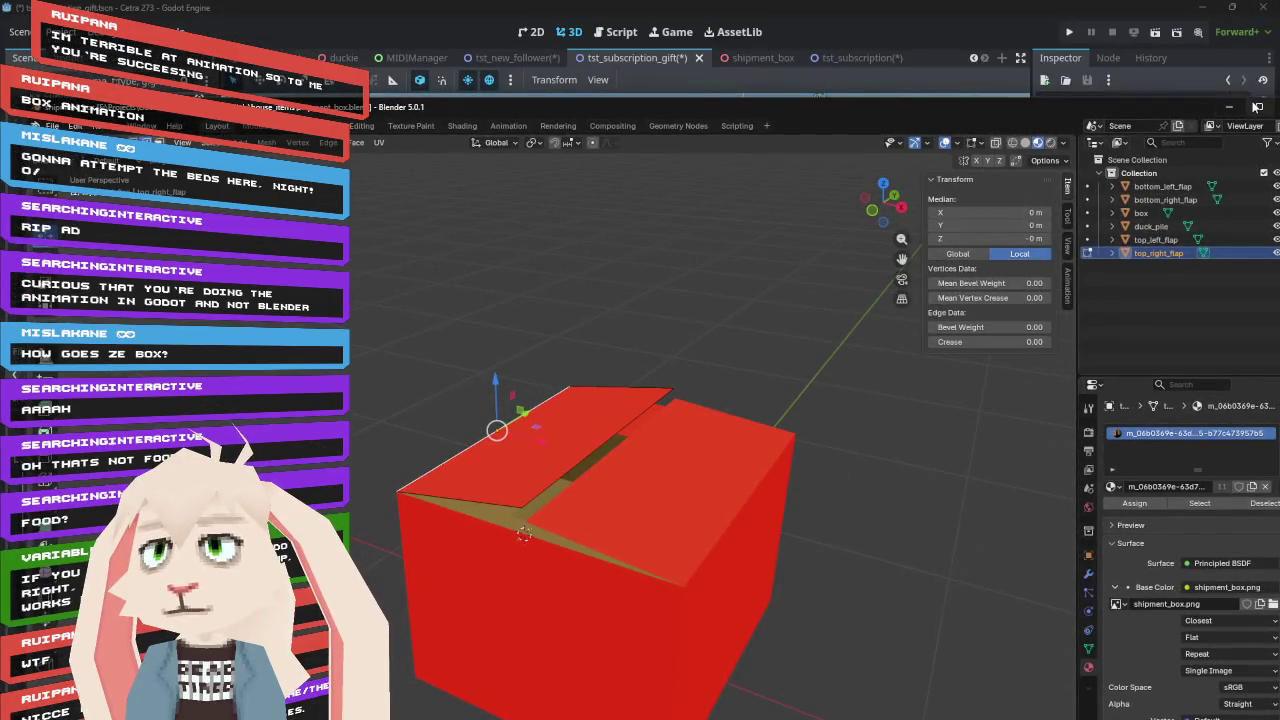
{"action": "key", "text": "alt+Tab"}
{"action": "left_click", "coordinate": [1256, 9]}
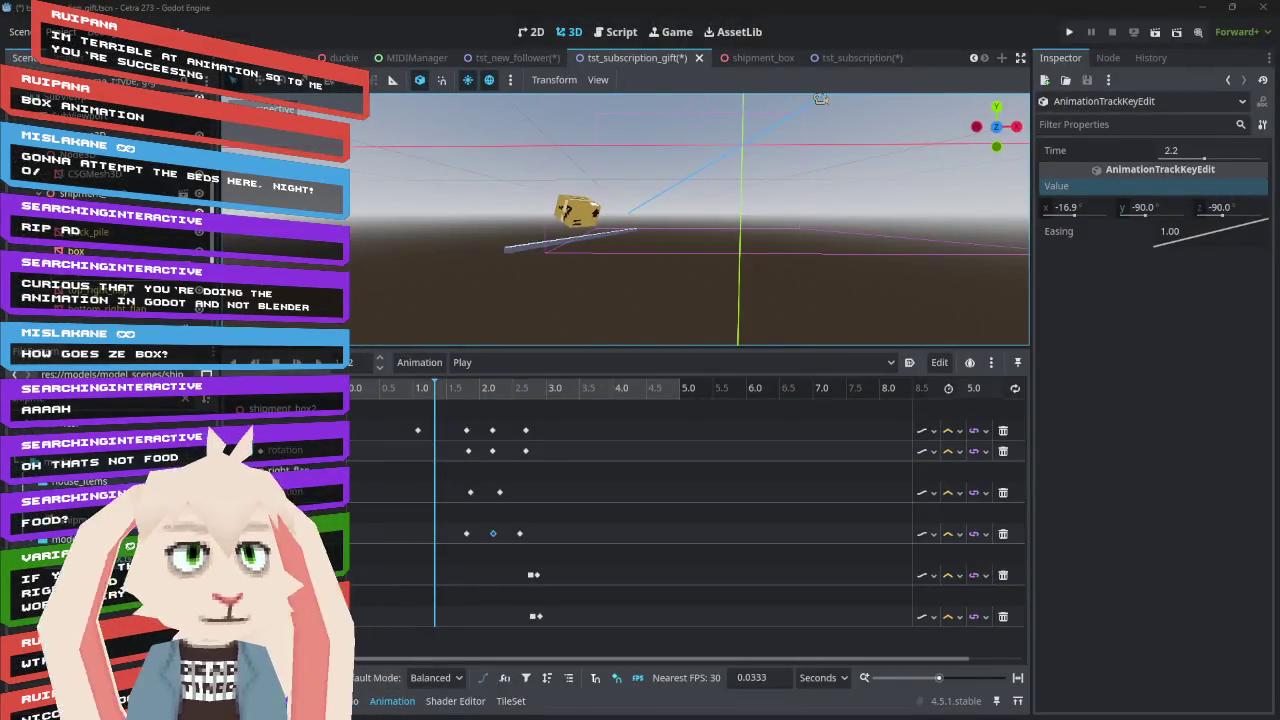
Save shipment_box in Blockbench and quit, discarding fabricator_mk3's unsaved changes
{"action": "key", "text": "alt+Tab"}
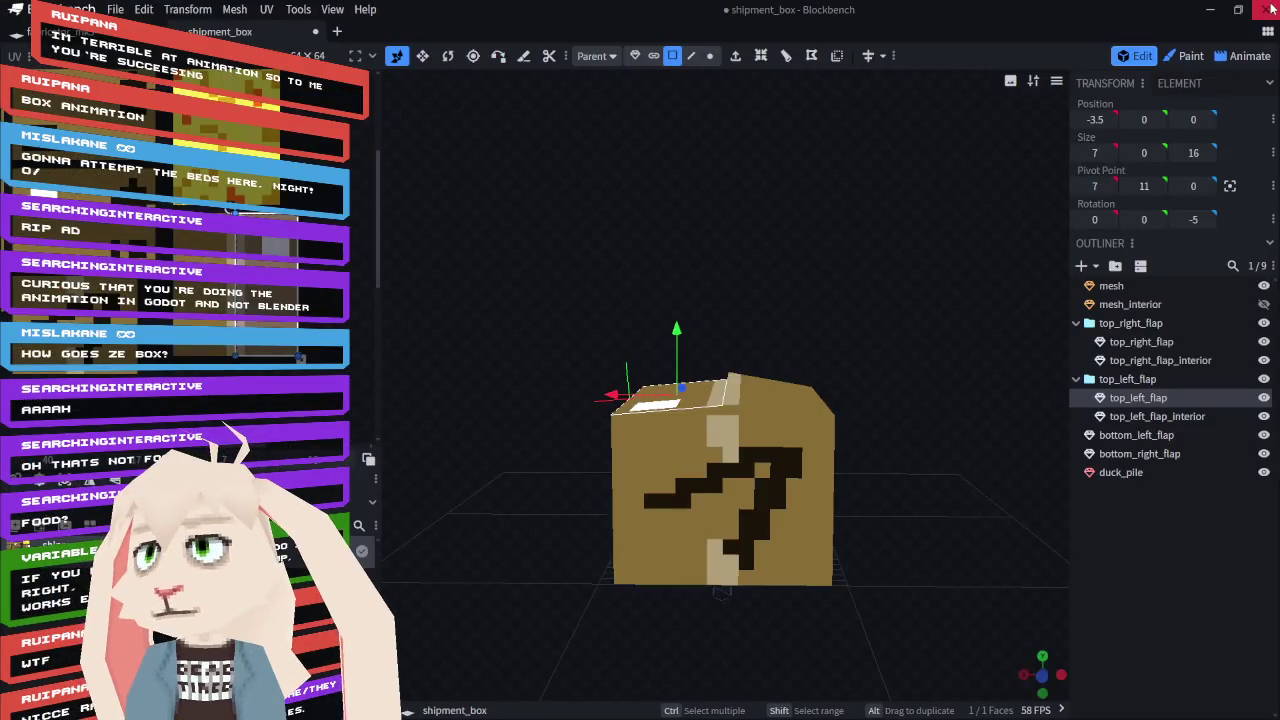
{"action": "key", "text": "ctrl+s"}
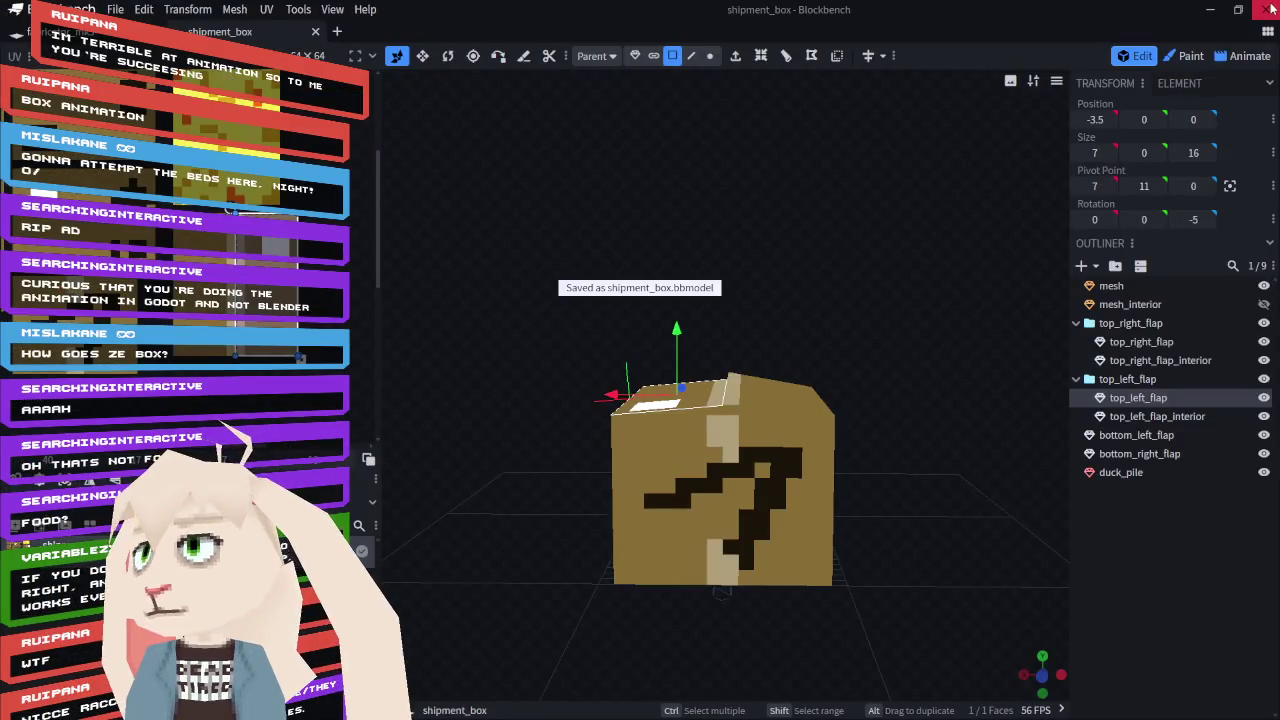
{"action": "left_click", "coordinate": [1270, 8]}
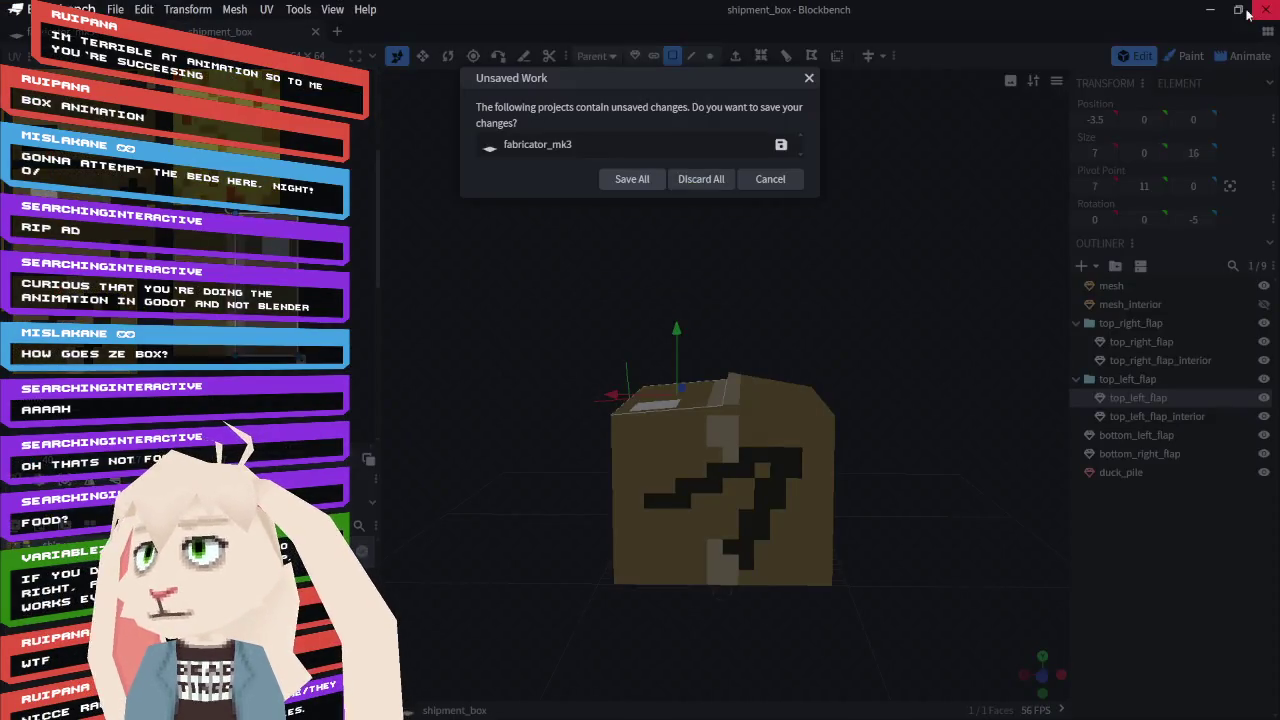
{"action": "left_click", "coordinate": [705, 178]}
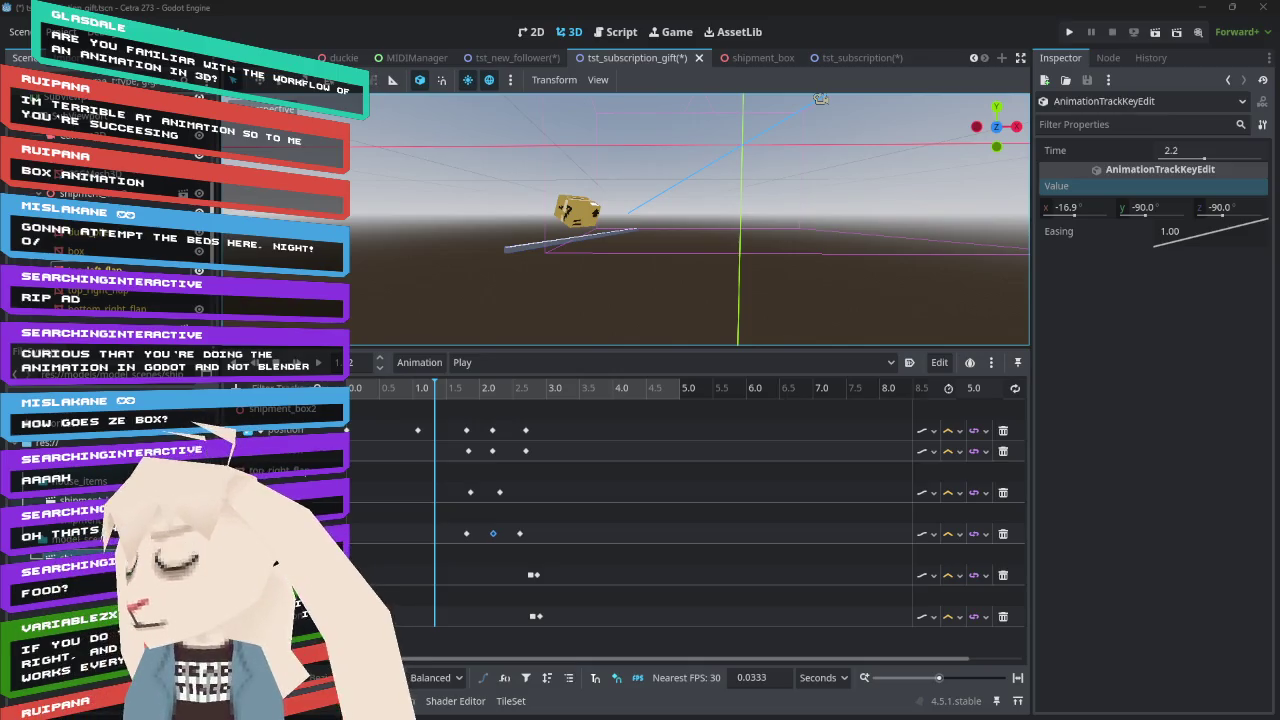
{"action": "mouse_move", "coordinate": [447, 395]}
{"action": "left_mouse_down"}
{"action": "mouse_move", "coordinate": [396, 395]}
{"action": "mouse_move", "coordinate": [440, 393]}
{"action": "left_mouse_up"}
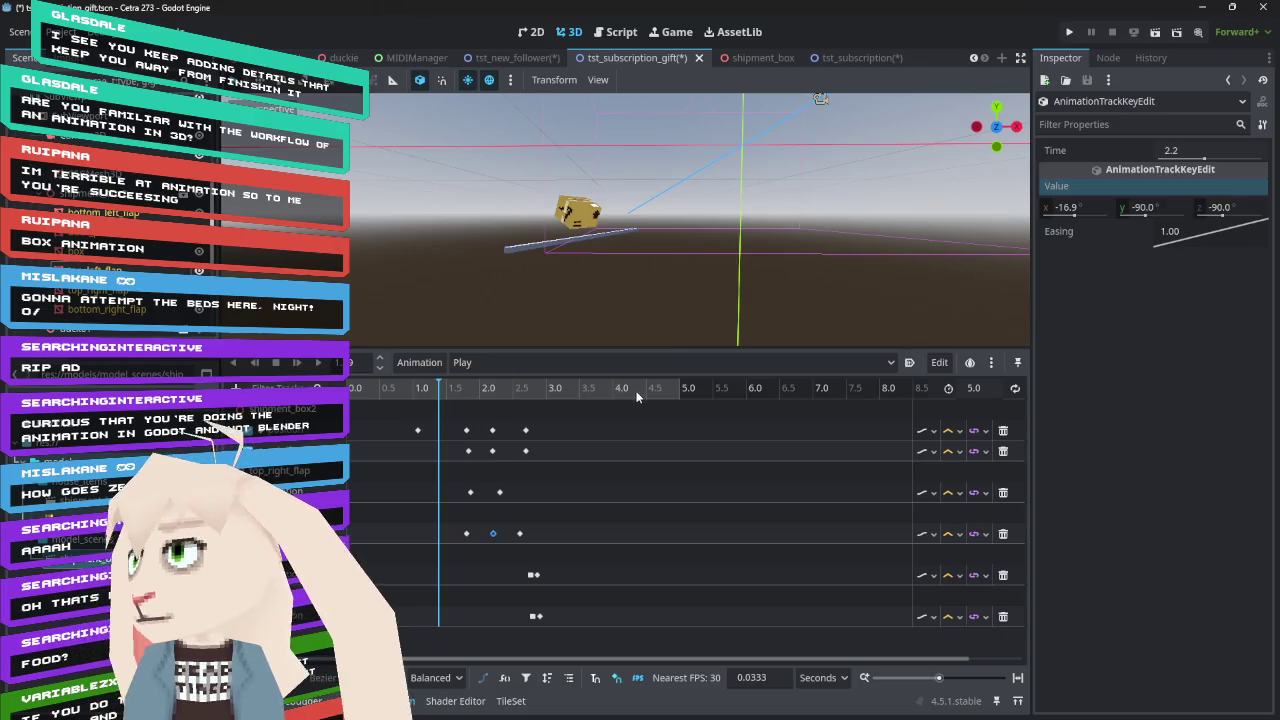
{"action": "mouse_move", "coordinate": [441, 392]}
{"action": "left_mouse_down"}
{"action": "mouse_move", "coordinate": [360, 392]}
{"action": "mouse_move", "coordinate": [579, 412]}
{"action": "mouse_move", "coordinate": [392, 410]}
{"action": "mouse_move", "coordinate": [589, 435]}
{"action": "left_mouse_up"}
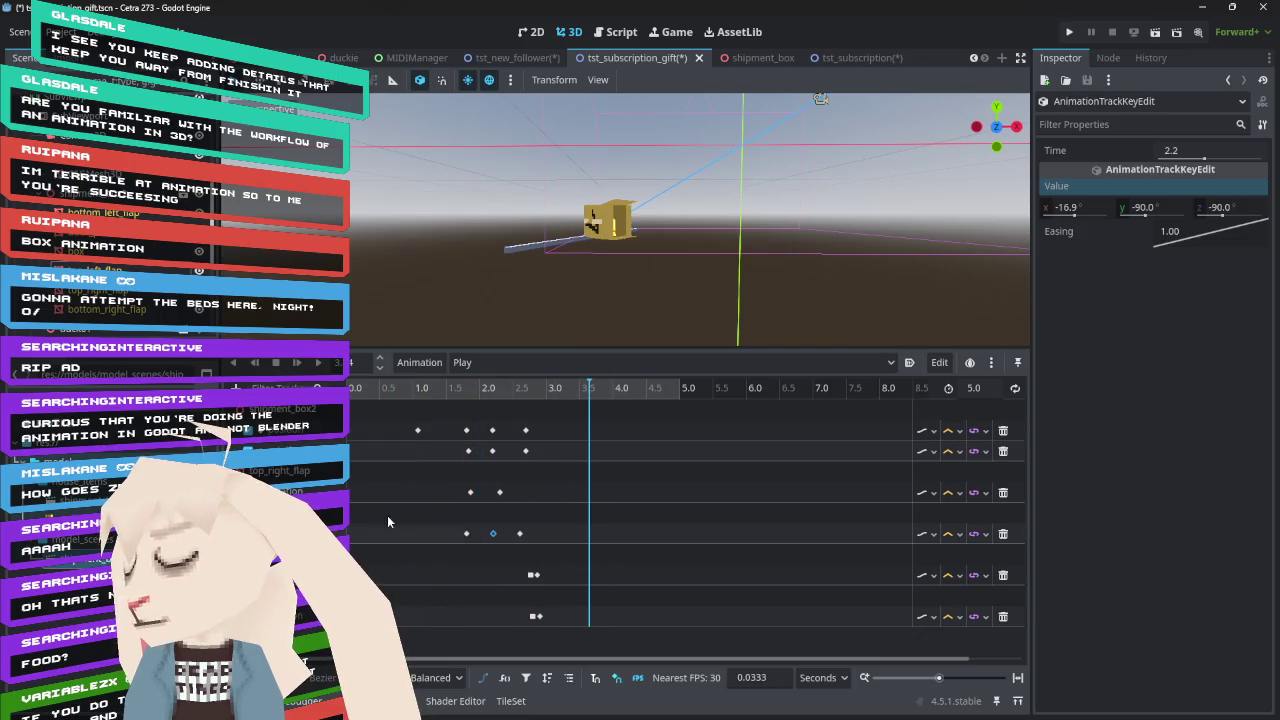
{"action": "mouse_move", "coordinate": [445, 390]}
{"action": "left_mouse_down"}
{"action": "mouse_move", "coordinate": [387, 391]}
{"action": "mouse_move", "coordinate": [569, 390]}
{"action": "mouse_move", "coordinate": [375, 390]}
{"action": "mouse_move", "coordinate": [564, 390]}
{"action": "mouse_move", "coordinate": [417, 416]}
{"action": "mouse_move", "coordinate": [586, 416]}
{"action": "mouse_move", "coordinate": [378, 416]}
{"action": "mouse_move", "coordinate": [425, 416]}
{"action": "left_mouse_up"}
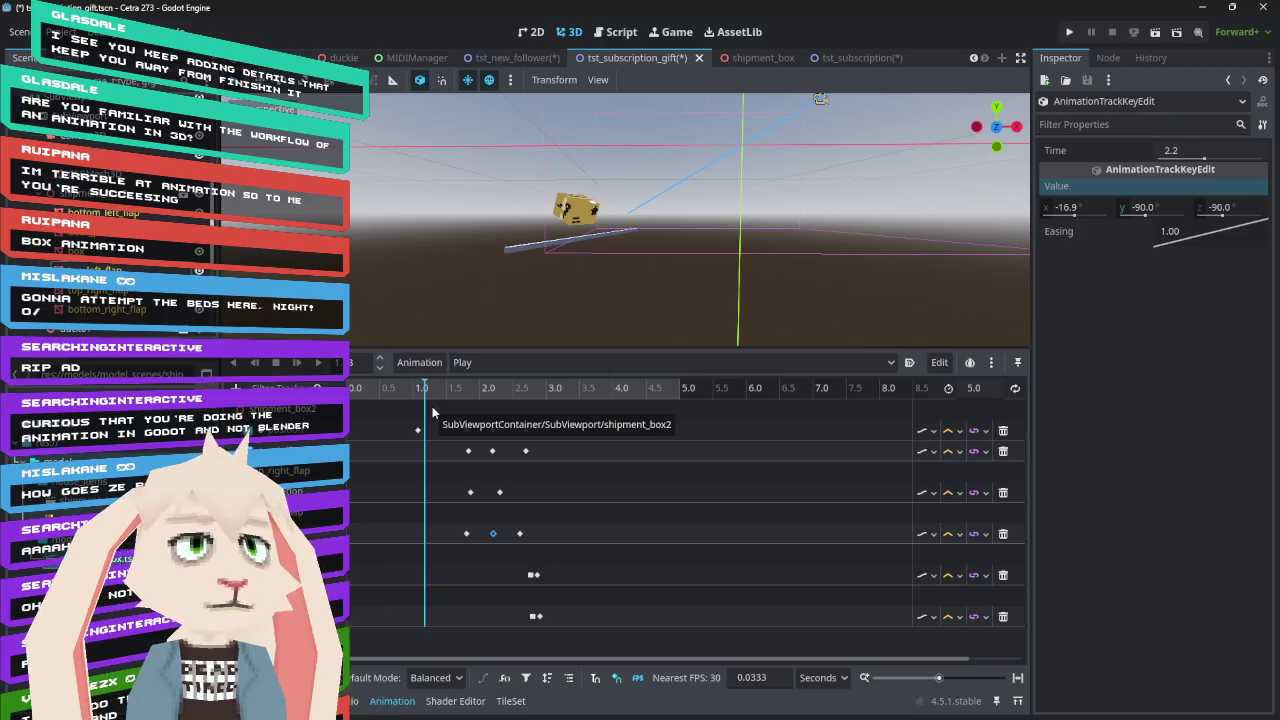
{"action": "key", "text": "ctrl+z"}
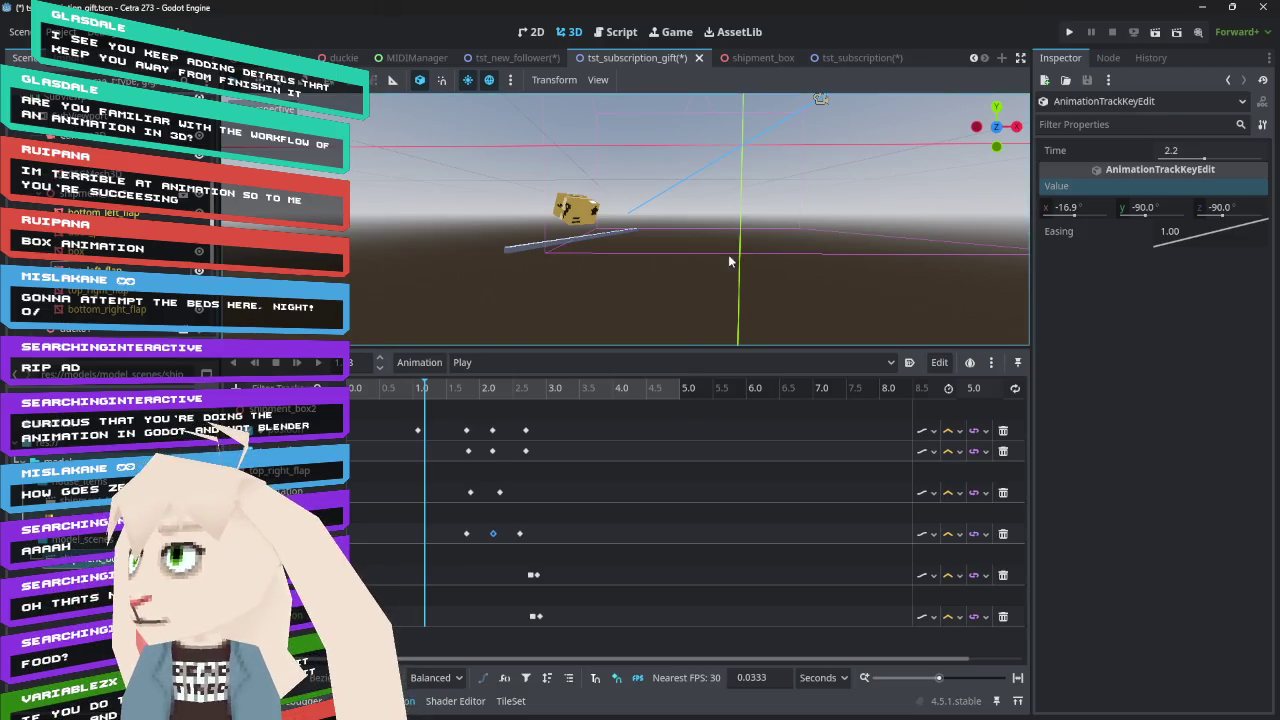
{"action": "left_click_drag", "start_coordinate": [620, 270], "coordinate": [658, 278]}
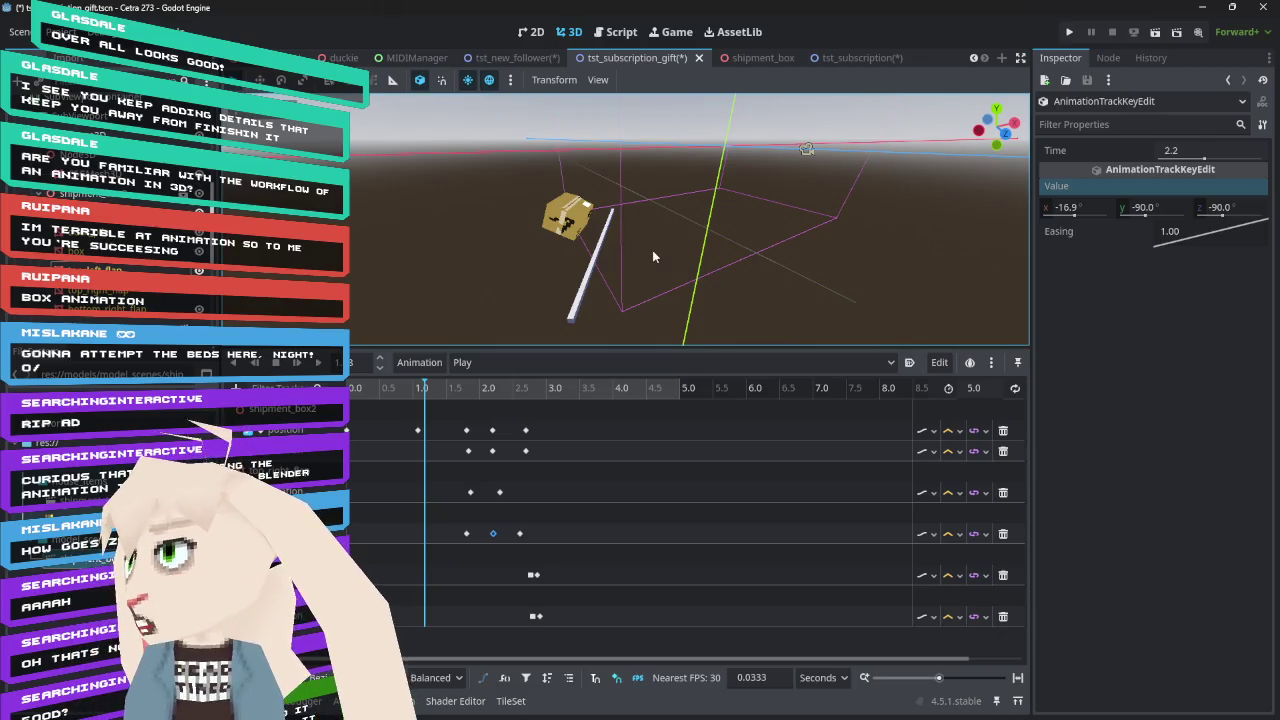
{"action": "mouse_move", "coordinate": [428, 390]}
{"action": "left_mouse_down"}
{"action": "mouse_move", "coordinate": [392, 390]}
{"action": "mouse_move", "coordinate": [523, 394]}
{"action": "mouse_move", "coordinate": [430, 396]}
{"action": "mouse_move", "coordinate": [494, 408]}
{"action": "mouse_move", "coordinate": [531, 400]}
{"action": "left_mouse_up"}
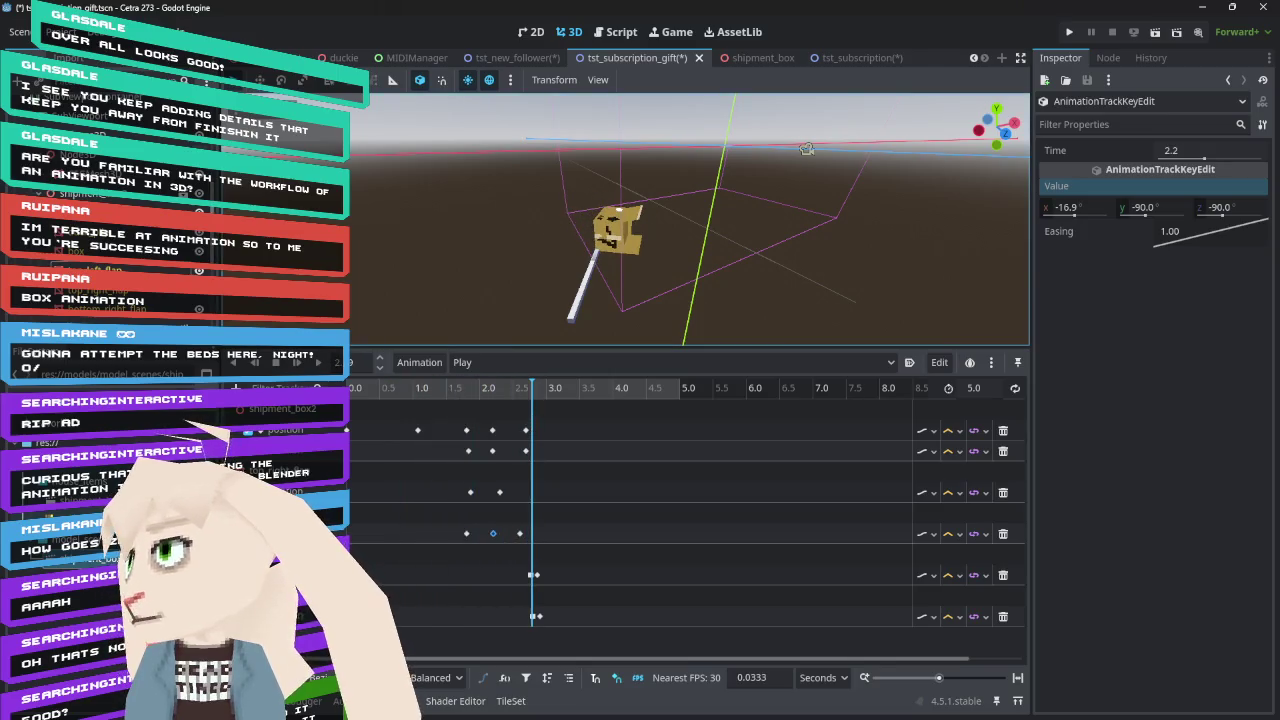
{"action": "mouse_move", "coordinate": [431, 388]}
{"action": "left_mouse_down"}
{"action": "mouse_move", "coordinate": [399, 392]}
{"action": "mouse_move", "coordinate": [501, 392]}
{"action": "mouse_move", "coordinate": [395, 392]}
{"action": "mouse_move", "coordinate": [424, 397]}
{"action": "left_mouse_up"}
{"action": "left_click", "coordinate": [419, 430]}
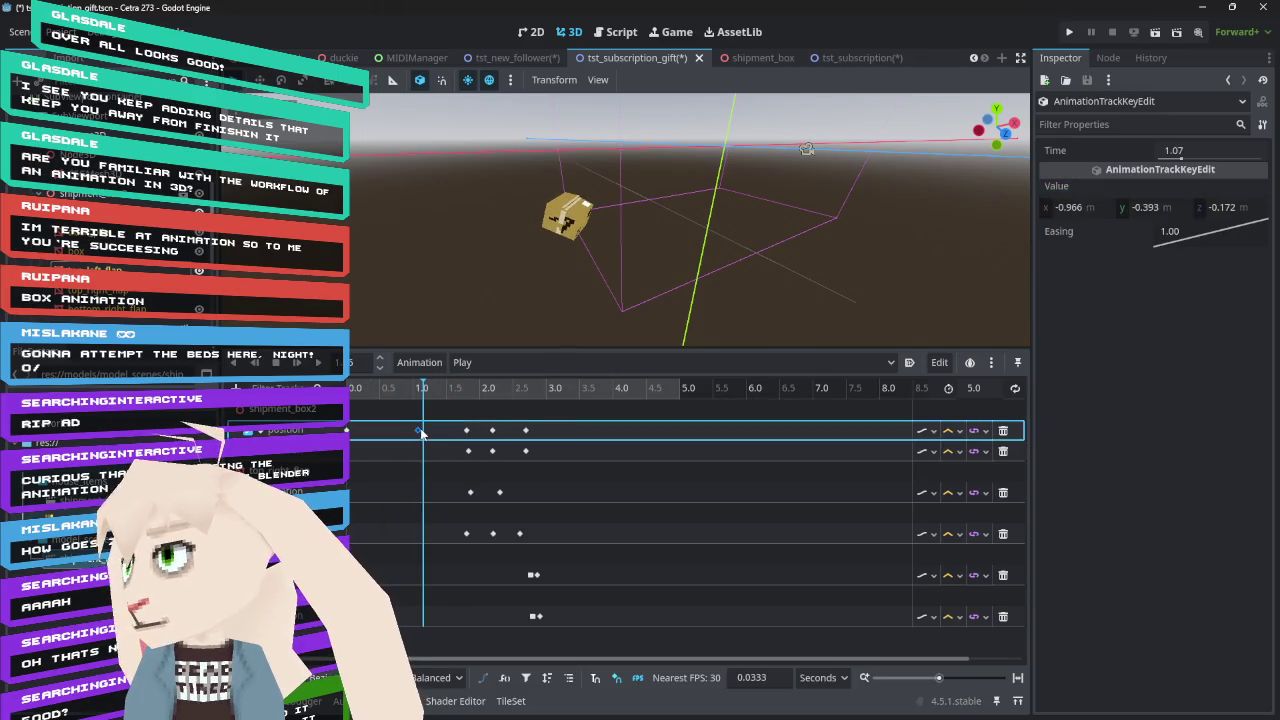
Delete the box's 1.0 s position key, then scrub and replay the revised tumble from the start
{"action": "key", "text": "Delete"}
{"action": "mouse_move", "coordinate": [424, 393]}
{"action": "left_mouse_down"}
{"action": "mouse_move", "coordinate": [353, 395]}
{"action": "mouse_move", "coordinate": [534, 416]}
{"action": "mouse_move", "coordinate": [355, 414]}
{"action": "mouse_move", "coordinate": [563, 414]}
{"action": "mouse_move", "coordinate": [355, 412]}
{"action": "left_mouse_up"}
{"action": "left_click", "coordinate": [297, 363]}
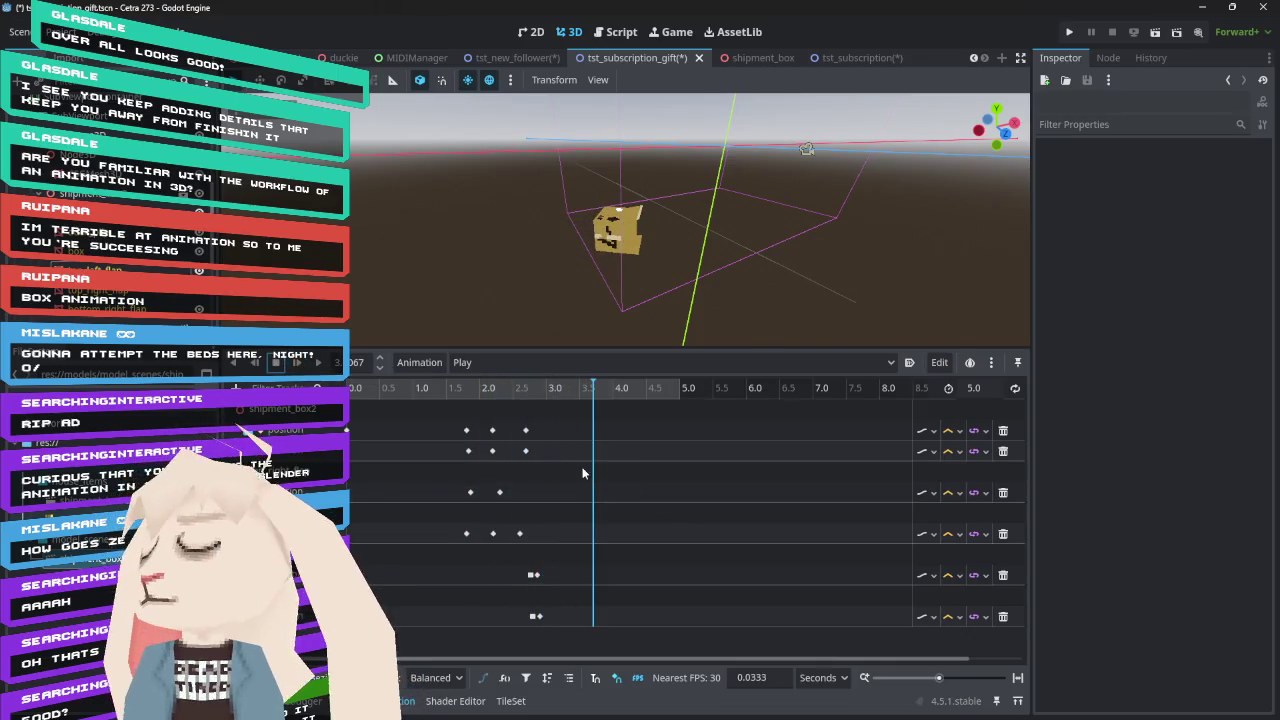
{"action": "left_click", "coordinate": [356, 392]}
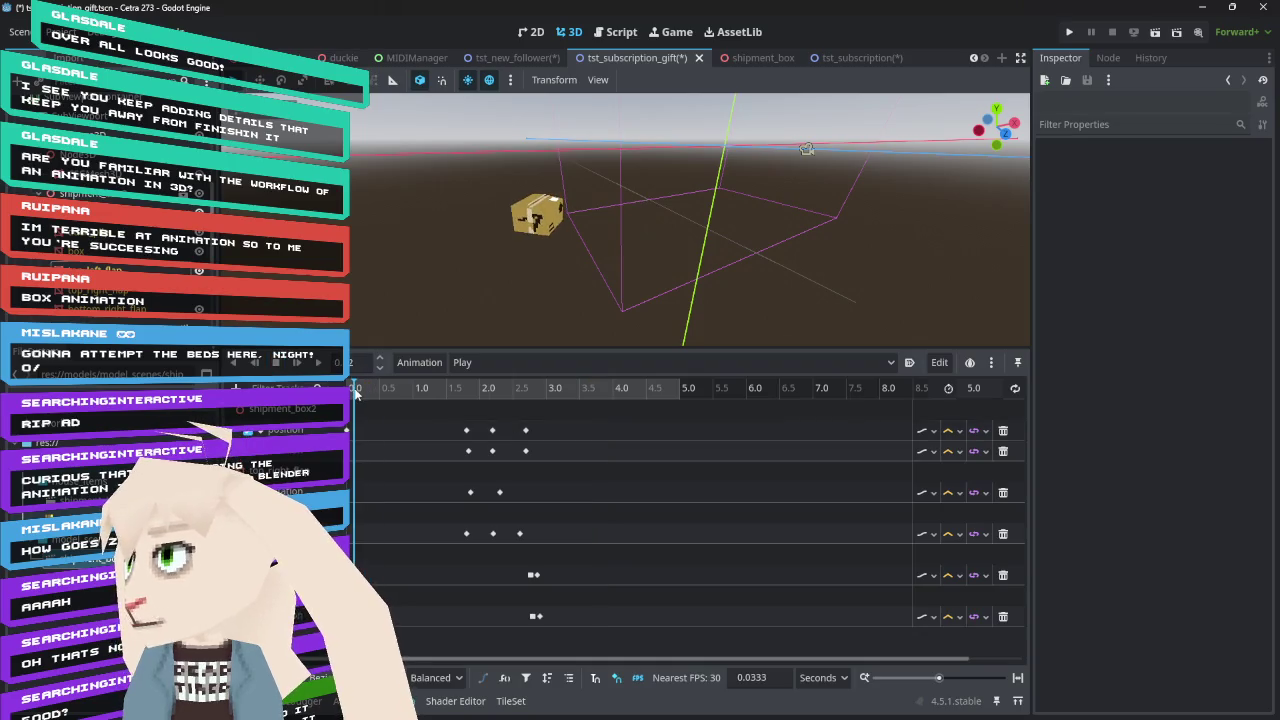
{"action": "mouse_move", "coordinate": [354, 398]}
{"action": "left_mouse_down"}
{"action": "mouse_move", "coordinate": [581, 425]}
{"action": "mouse_move", "coordinate": [361, 404]}
{"action": "left_mouse_up"}
{"action": "left_click_drag", "start_coordinate": [646, 285], "coordinate": [470, 230]}
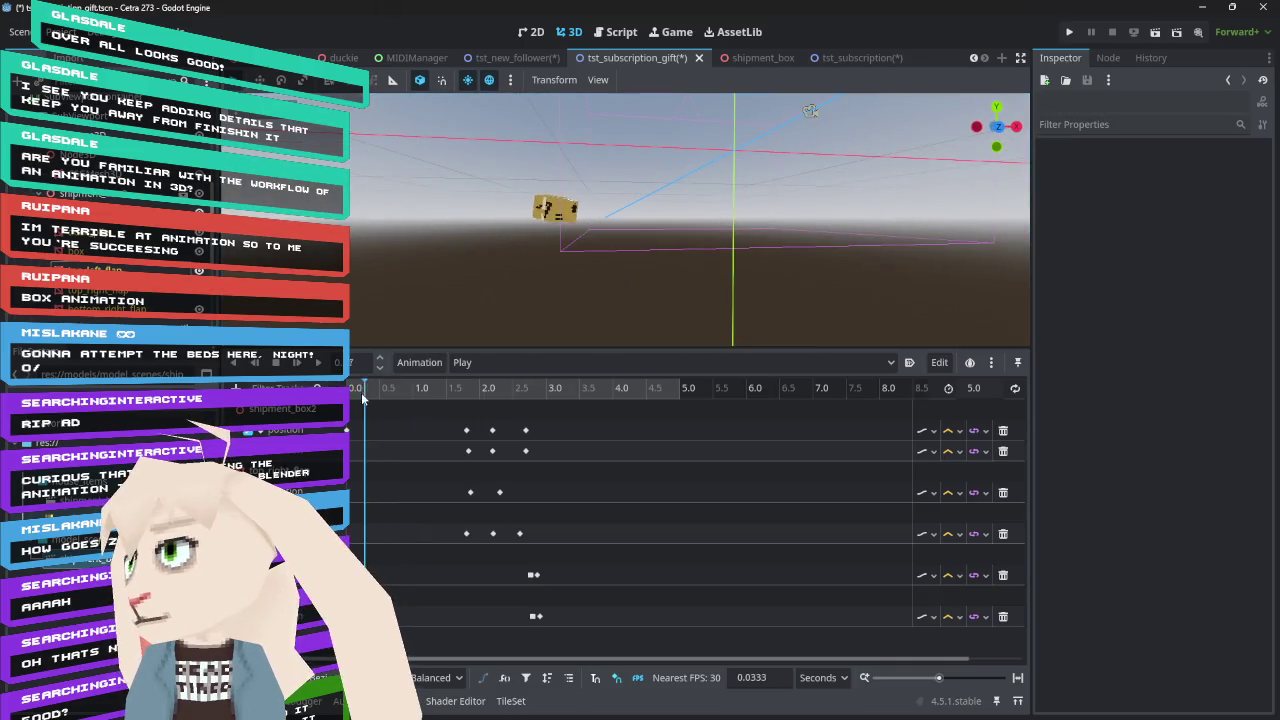
{"action": "left_click", "coordinate": [303, 363]}
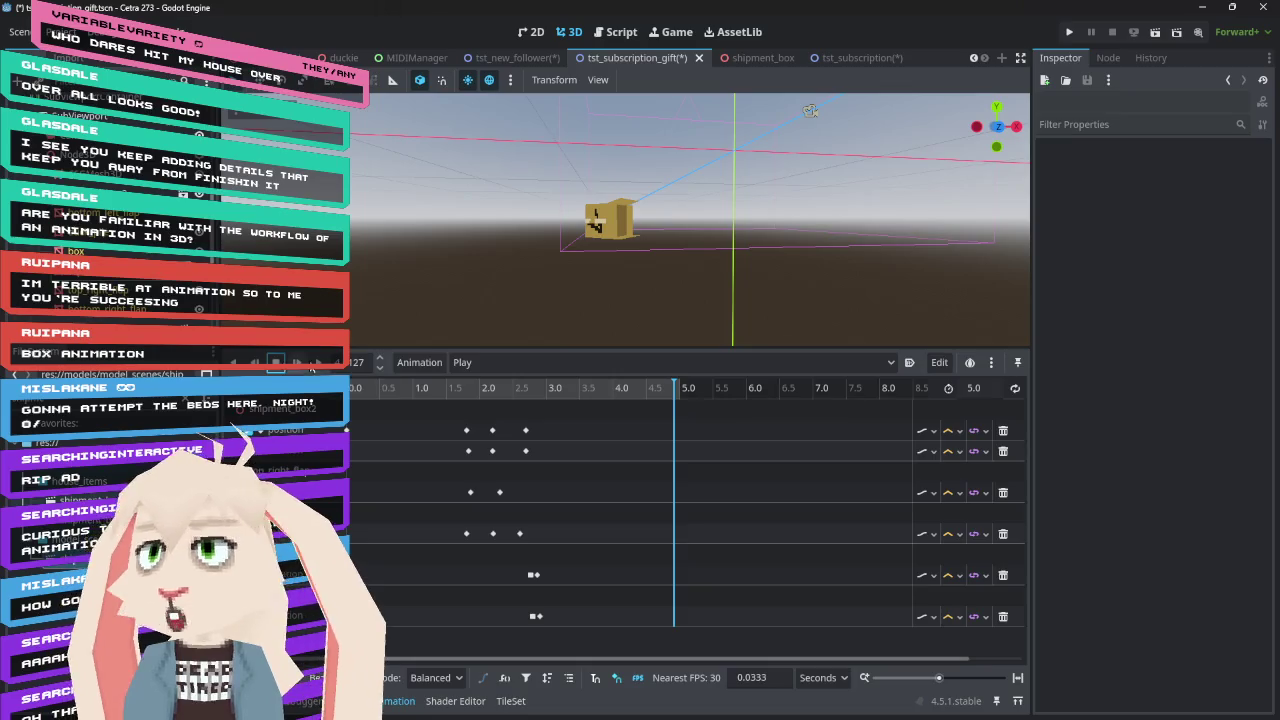
{"action": "left_click", "coordinate": [296, 362]}
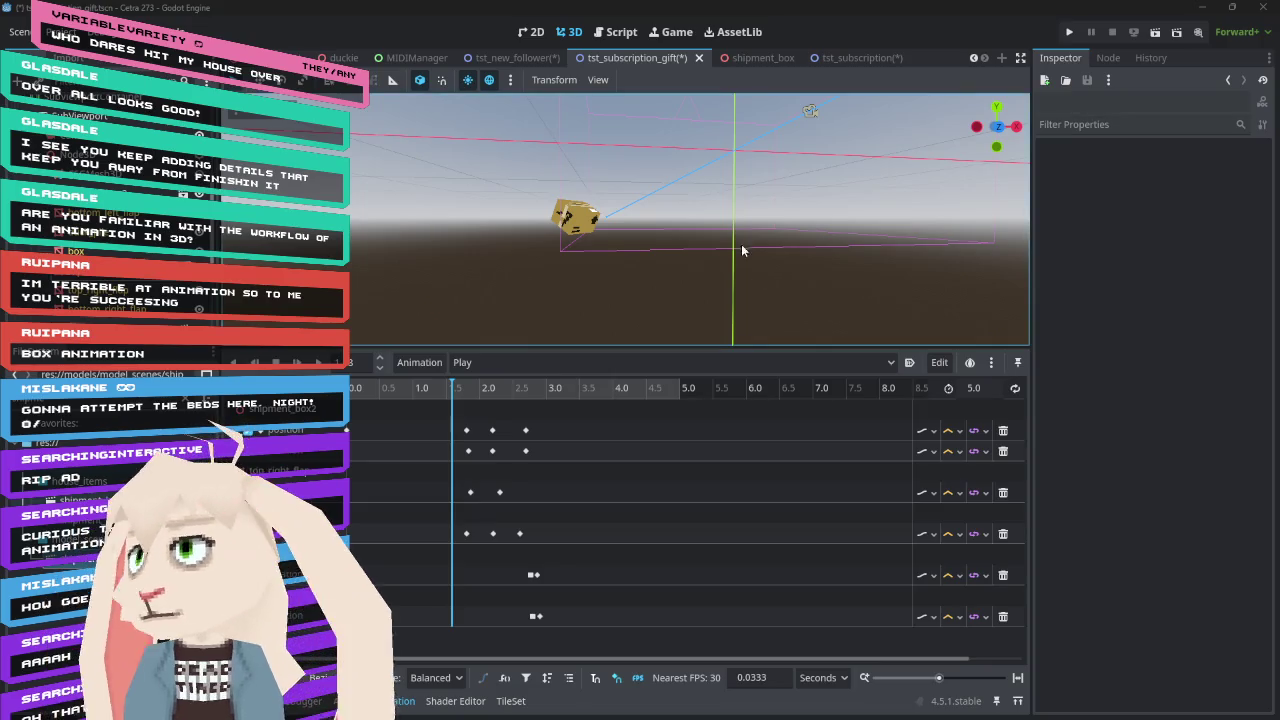
{"action": "mouse_move", "coordinate": [451, 395]}
{"action": "left_mouse_down"}
{"action": "mouse_move", "coordinate": [391, 400]}
{"action": "mouse_move", "coordinate": [534, 410]}
{"action": "mouse_move", "coordinate": [500, 428]}
{"action": "mouse_move", "coordinate": [375, 436]}
{"action": "mouse_move", "coordinate": [563, 447]}
{"action": "mouse_move", "coordinate": [352, 430]}
{"action": "left_mouse_up"}
{"action": "left_click", "coordinate": [299, 364]}
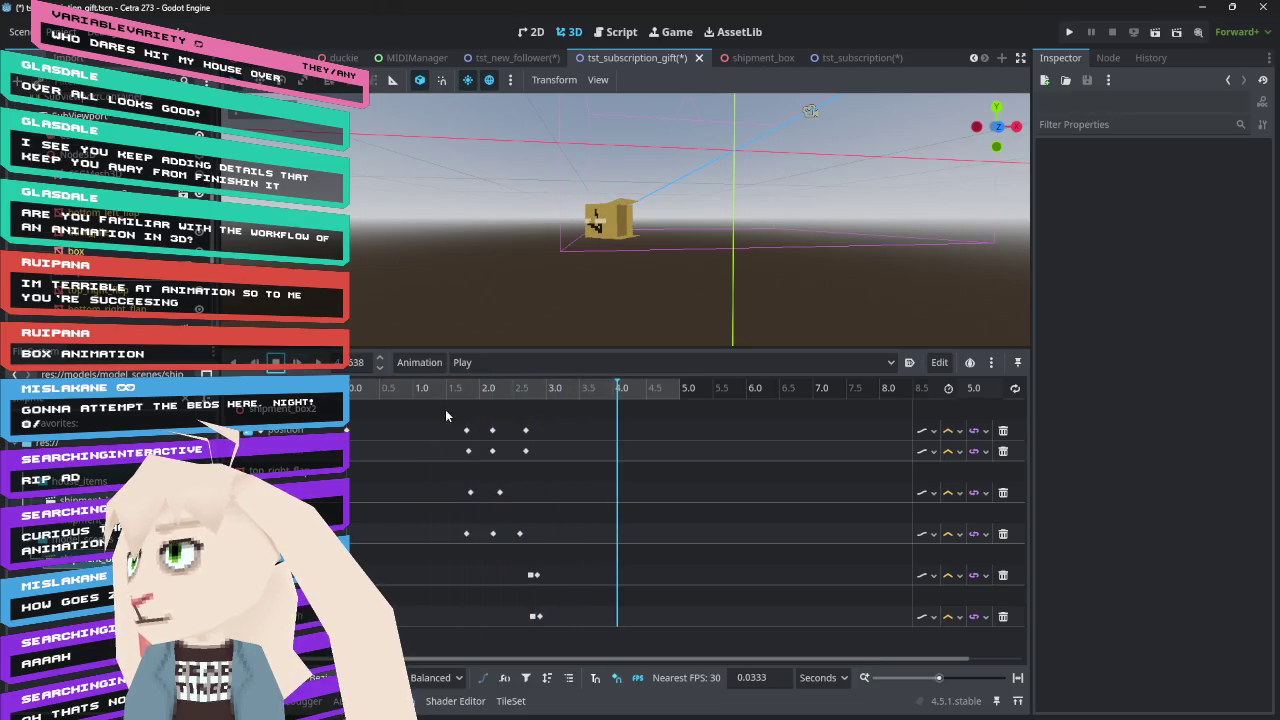
{"action": "mouse_move", "coordinate": [396, 393]}
{"action": "left_mouse_down"}
{"action": "mouse_move", "coordinate": [385, 390]}
{"action": "mouse_move", "coordinate": [496, 390]}
{"action": "mouse_move", "coordinate": [354, 378]}
{"action": "left_mouse_up"}
Select every keyframe and shift them all about 1.4 s earlier so motion starts at 0 s
{"action": "mouse_move", "coordinate": [626, 228]}
{"action": "left_mouse_down"}
{"action": "mouse_move", "coordinate": [648, 273]}
{"action": "mouse_move", "coordinate": [602, 285]}
{"action": "mouse_move", "coordinate": [629, 269]}
{"action": "left_mouse_up"}
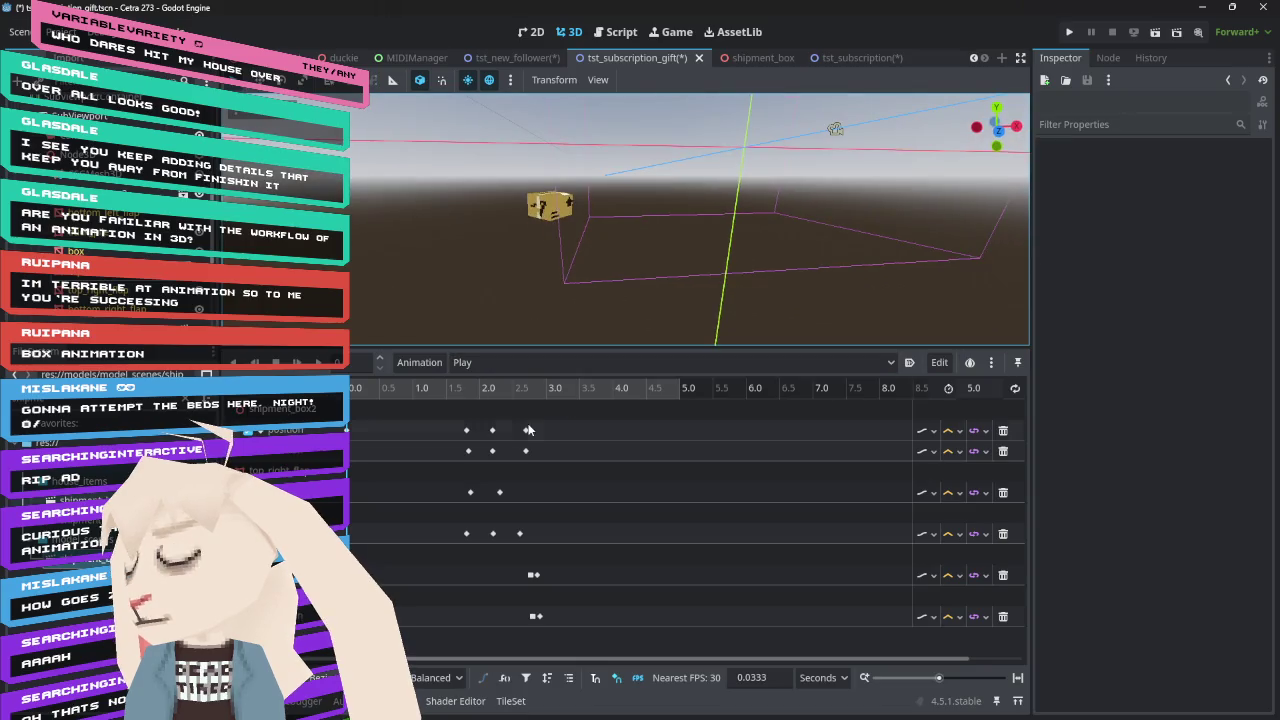
{"action": "mouse_move", "coordinate": [450, 422]}
{"action": "left_mouse_down"}
{"action": "mouse_move", "coordinate": [497, 458]}
{"action": "mouse_move", "coordinate": [576, 628]}
{"action": "left_mouse_up"}
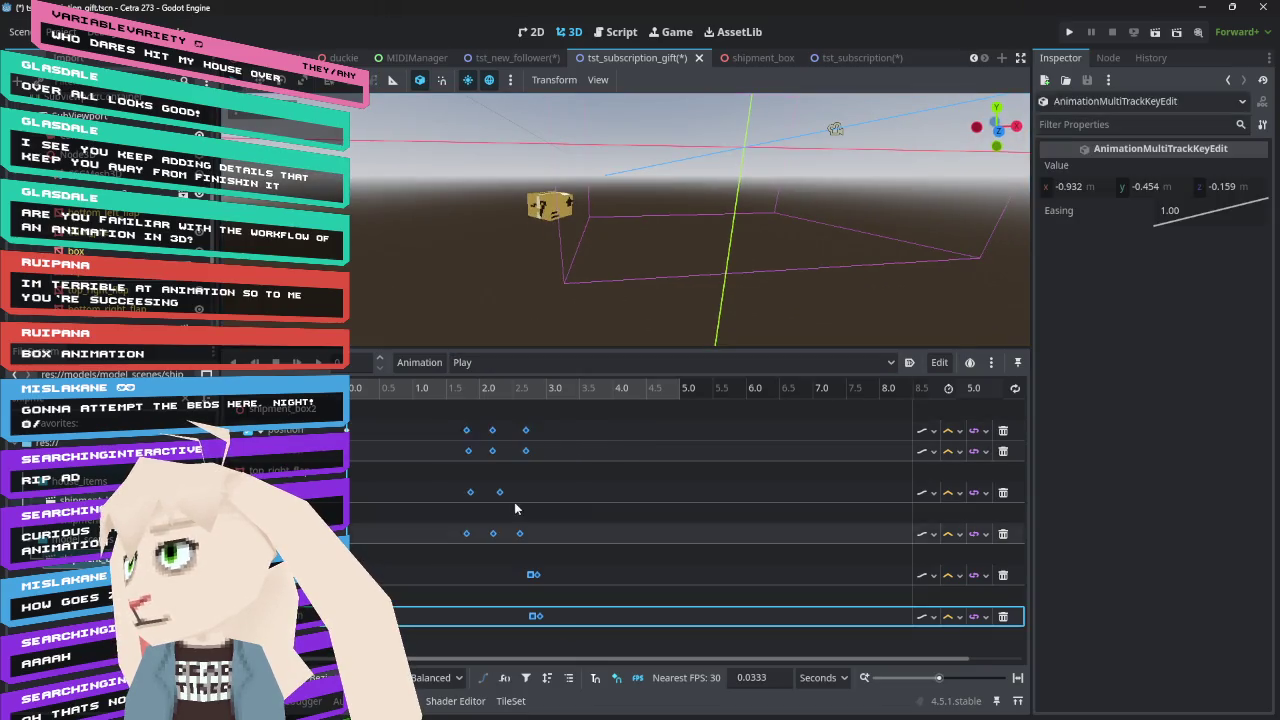
{"action": "mouse_move", "coordinate": [365, 387]}
{"action": "left_mouse_down"}
{"action": "mouse_move", "coordinate": [448, 388]}
{"action": "mouse_move", "coordinate": [372, 388]}
{"action": "mouse_move", "coordinate": [366, 406]}
{"action": "left_mouse_up"}
{"action": "left_click_drag", "start_coordinate": [464, 434], "coordinate": [363, 432]}
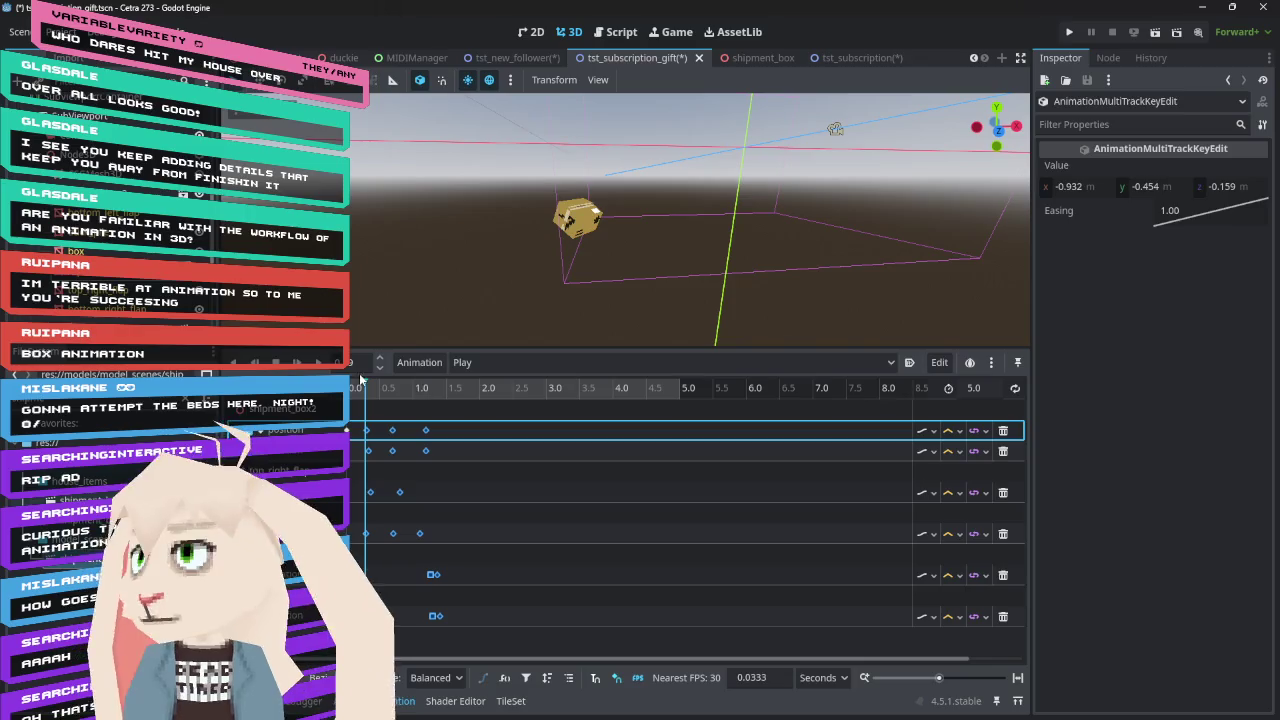
{"action": "mouse_move", "coordinate": [367, 397]}
{"action": "left_mouse_down"}
{"action": "mouse_move", "coordinate": [352, 398]}
{"action": "mouse_move", "coordinate": [413, 402]}
{"action": "mouse_move", "coordinate": [334, 404]}
{"action": "left_mouse_up"}
{"action": "left_click", "coordinate": [298, 364]}
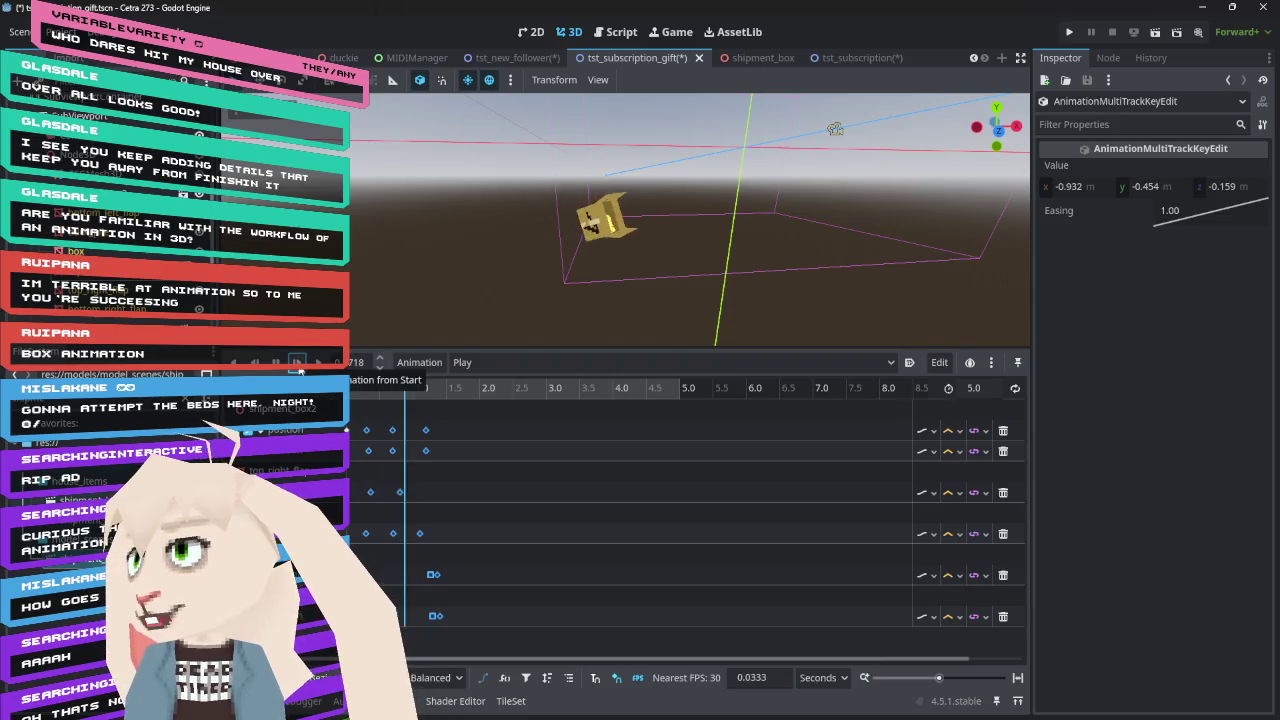
Replay the shifted tumble, then move the keys after the first column about 0.2 s earlier
{"action": "left_click", "coordinate": [356, 396]}
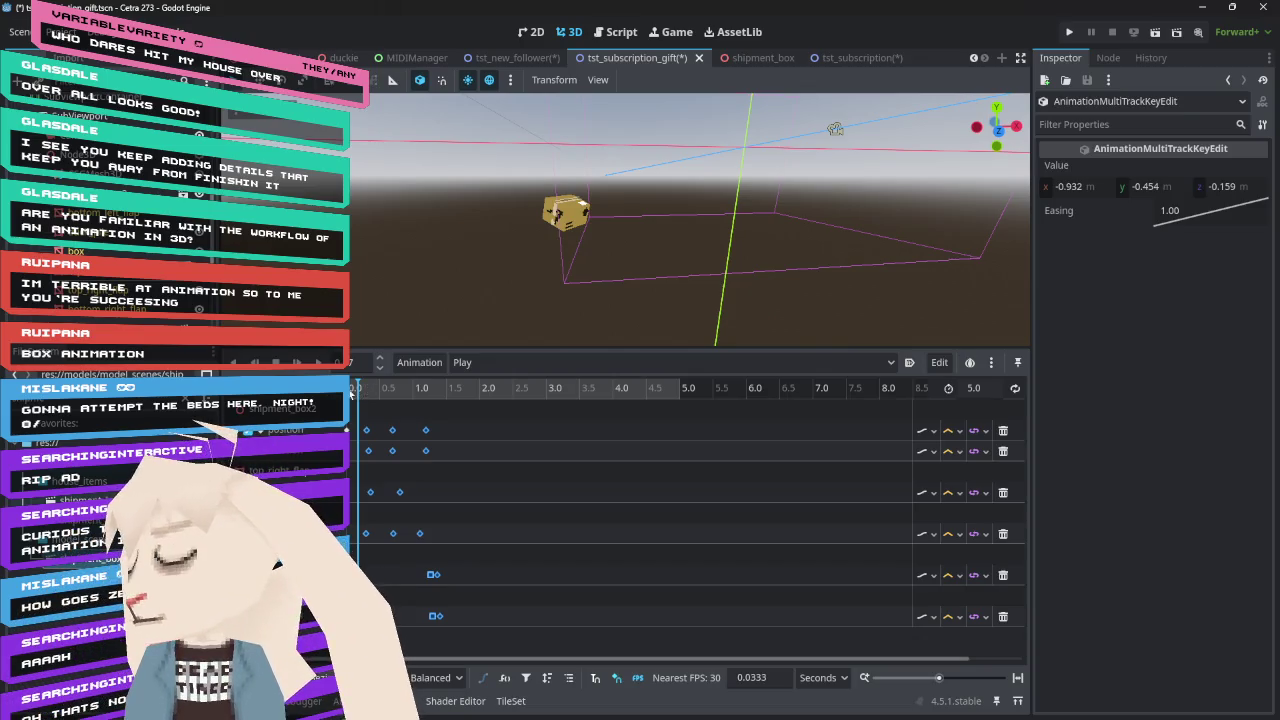
{"action": "left_click", "coordinate": [360, 397]}
{"action": "left_click", "coordinate": [297, 362]}
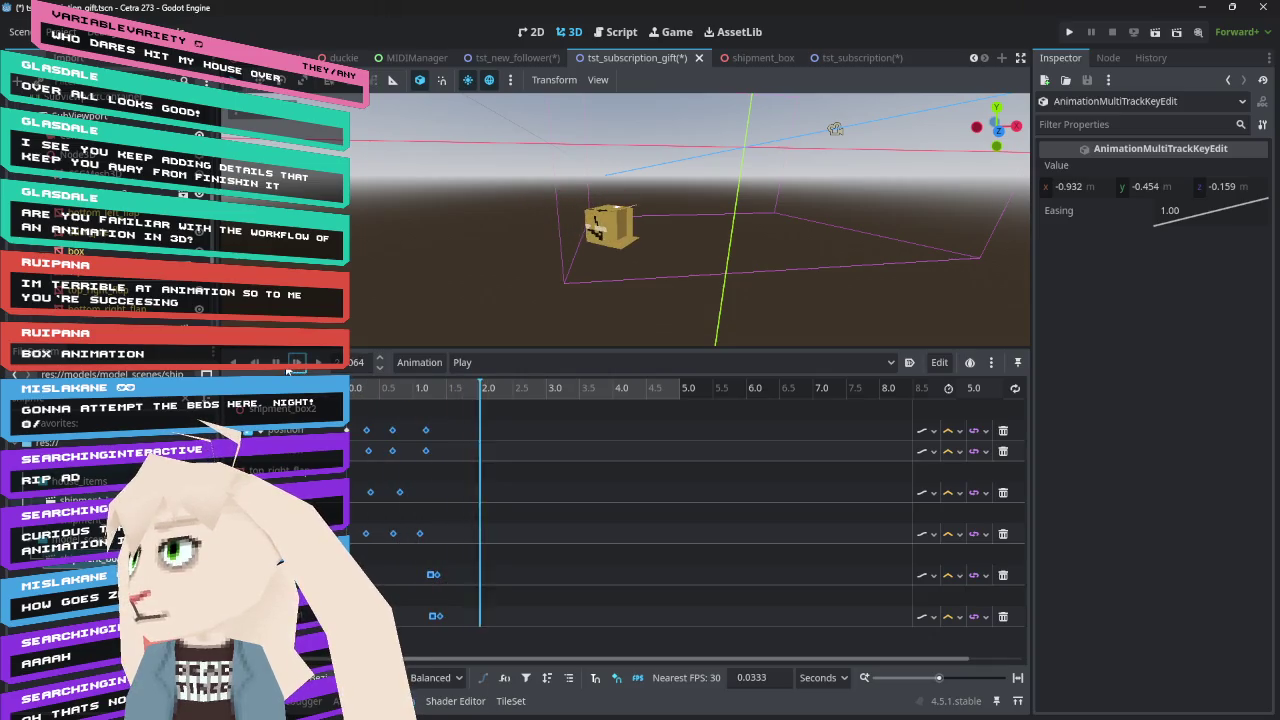
{"action": "left_click", "coordinate": [297, 362]}
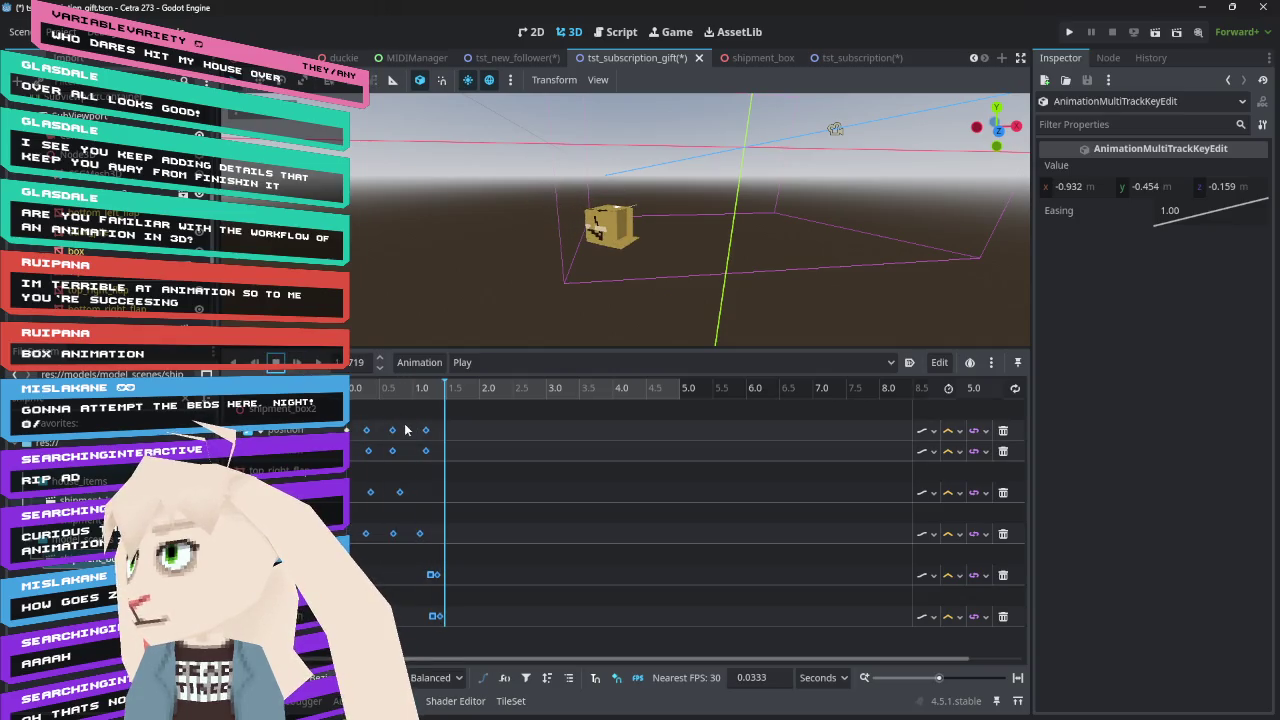
{"action": "left_click_drag", "start_coordinate": [373, 410], "coordinate": [516, 652]}
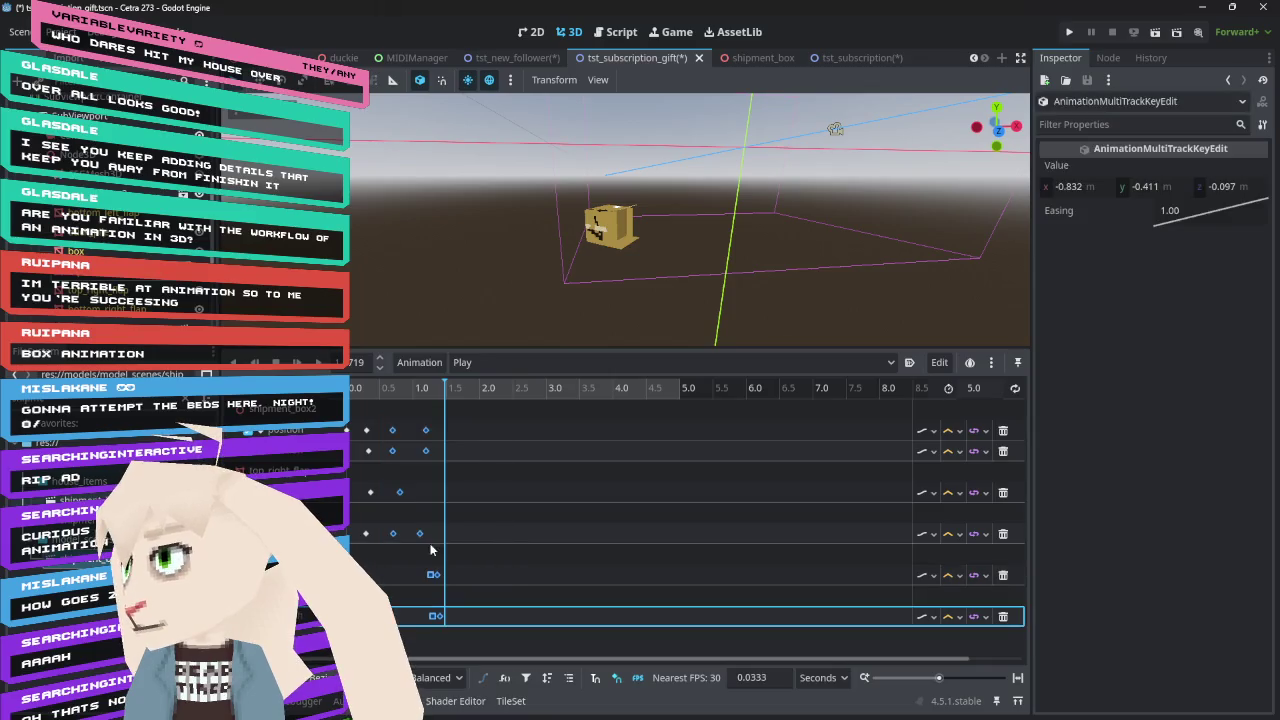
{"action": "left_click_drag", "start_coordinate": [390, 435], "coordinate": [378, 435]}
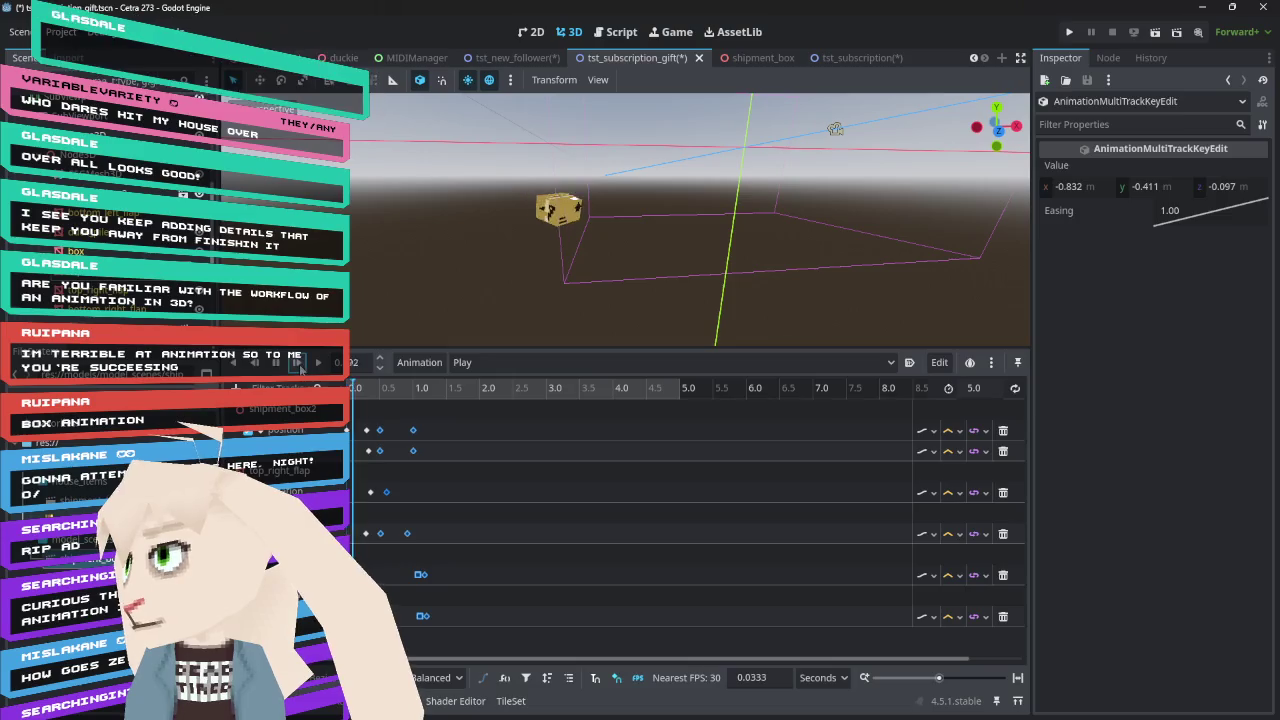
{"action": "left_click", "coordinate": [298, 364]}
{"action": "left_click", "coordinate": [276, 364]}
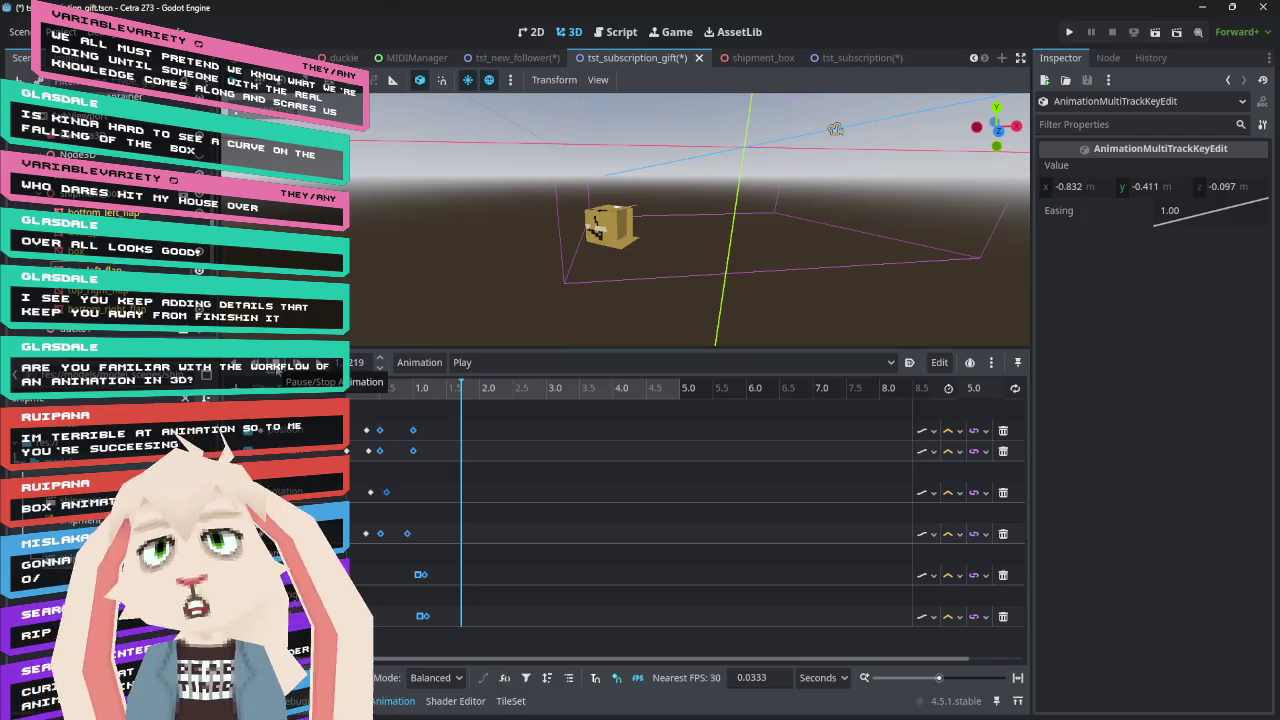
{"action": "left_click", "coordinate": [298, 364]}
{"action": "mouse_move", "coordinate": [355, 400]}
{"action": "left_mouse_down"}
{"action": "mouse_move", "coordinate": [394, 400]}
{"action": "mouse_move", "coordinate": [360, 402]}
{"action": "left_mouse_up"}
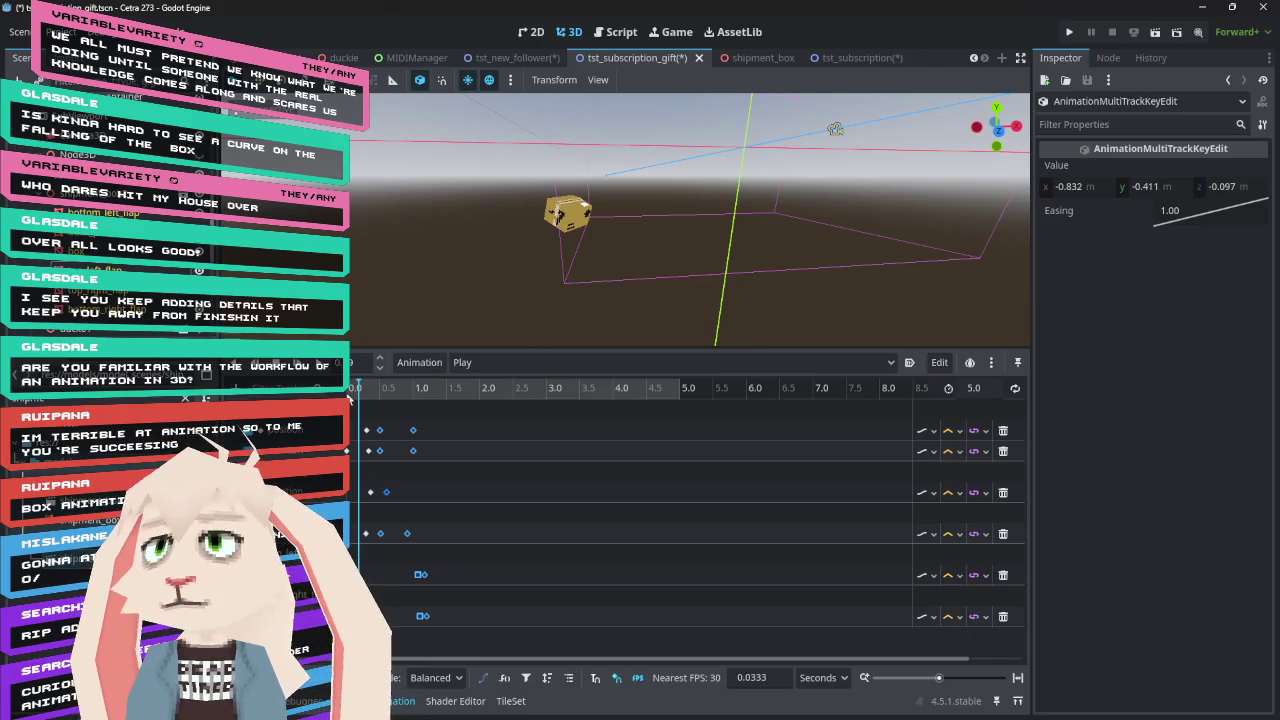
{"action": "left_click_drag", "start_coordinate": [356, 412], "coordinate": [347, 412]}
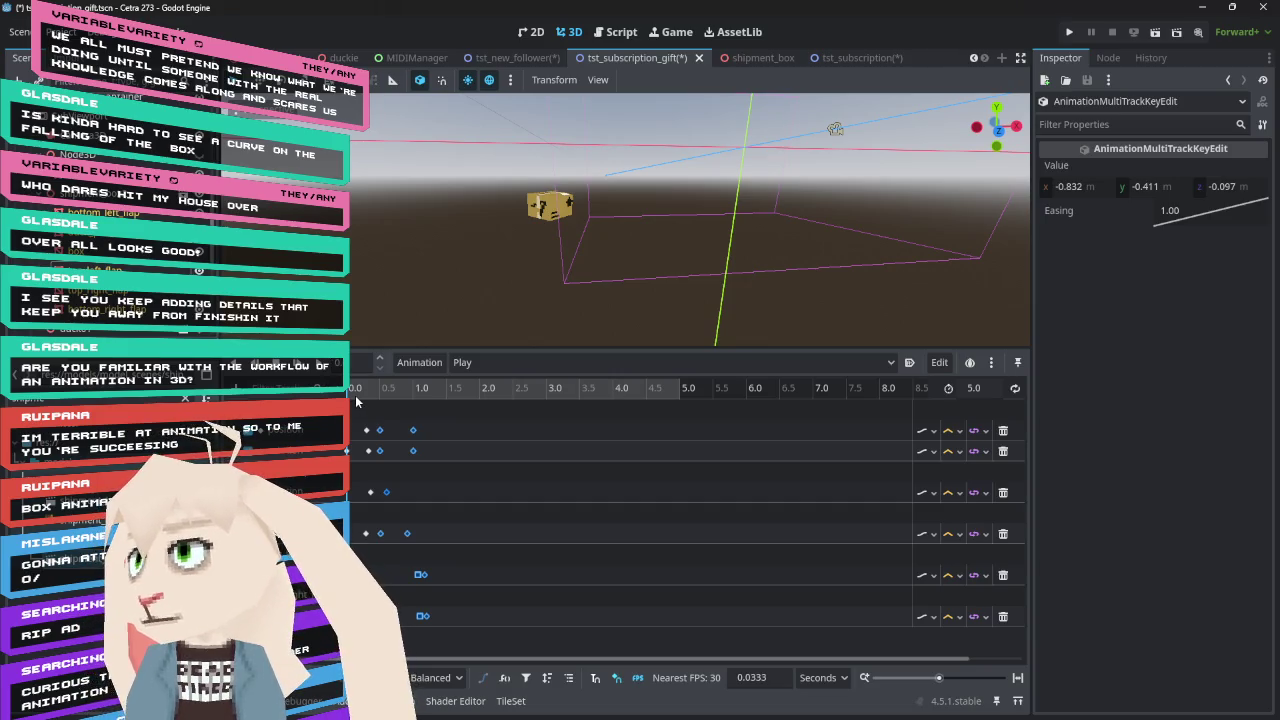
{"action": "mouse_move", "coordinate": [355, 398]}
{"action": "left_mouse_down"}
{"action": "mouse_move", "coordinate": [412, 416]}
{"action": "mouse_move", "coordinate": [345, 420]}
{"action": "left_mouse_up"}
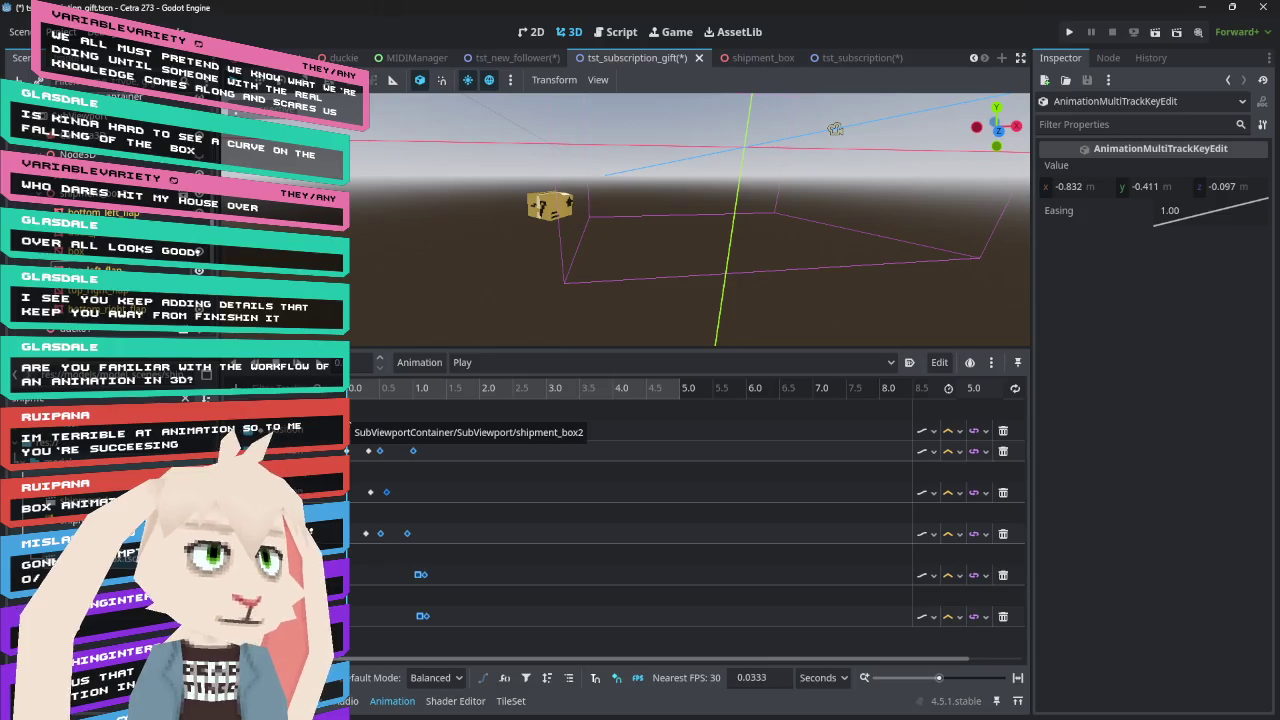
{"action": "mouse_move", "coordinate": [360, 393]}
{"action": "left_mouse_down"}
{"action": "mouse_move", "coordinate": [390, 393]}
{"action": "mouse_move", "coordinate": [353, 395]}
{"action": "mouse_move", "coordinate": [358, 404]}
{"action": "left_mouse_up"}
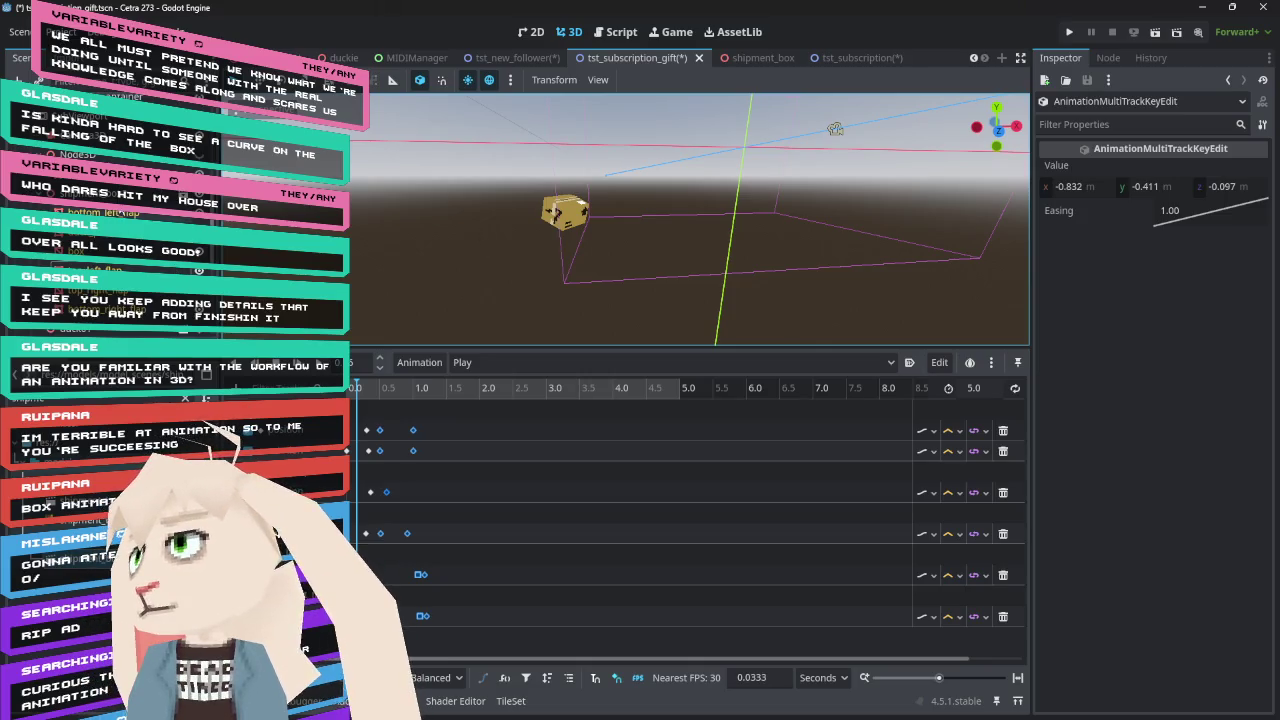
Raise shipment_box2 slightly along the global Y axis and key its new position
{"action": "left_click", "coordinate": [565, 210]}
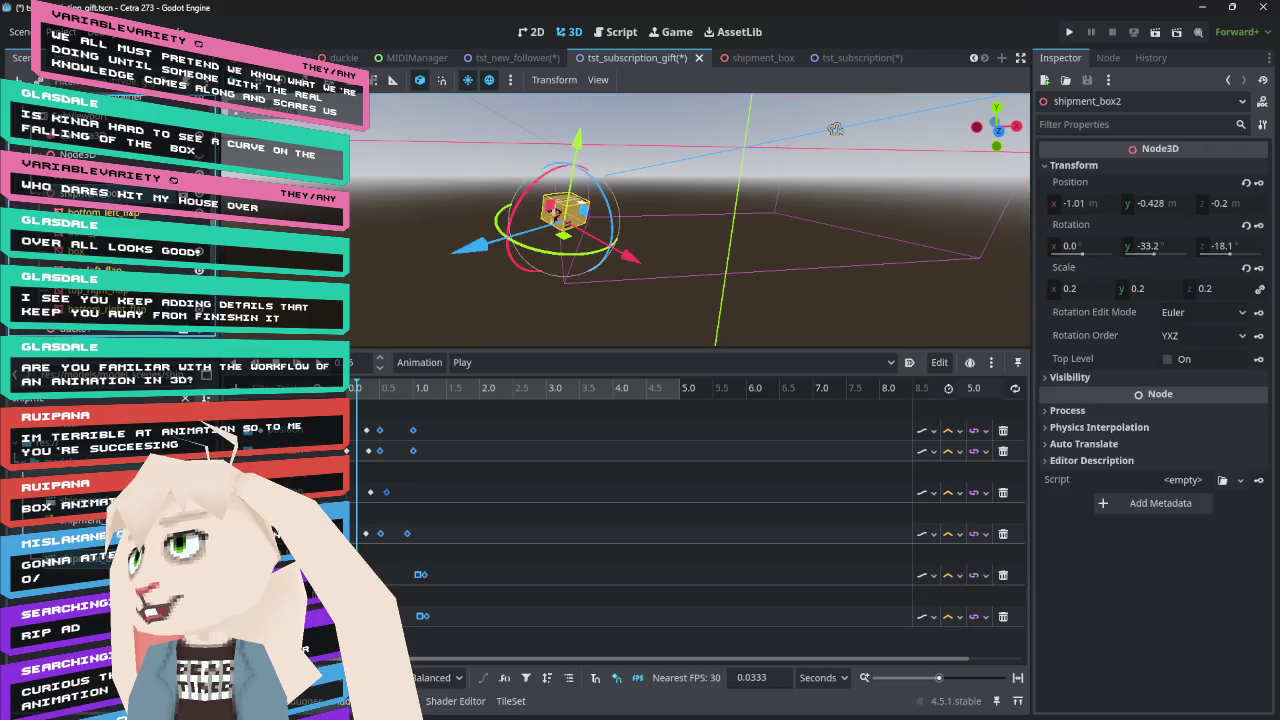
{"action": "left_click", "coordinate": [419, 80]}
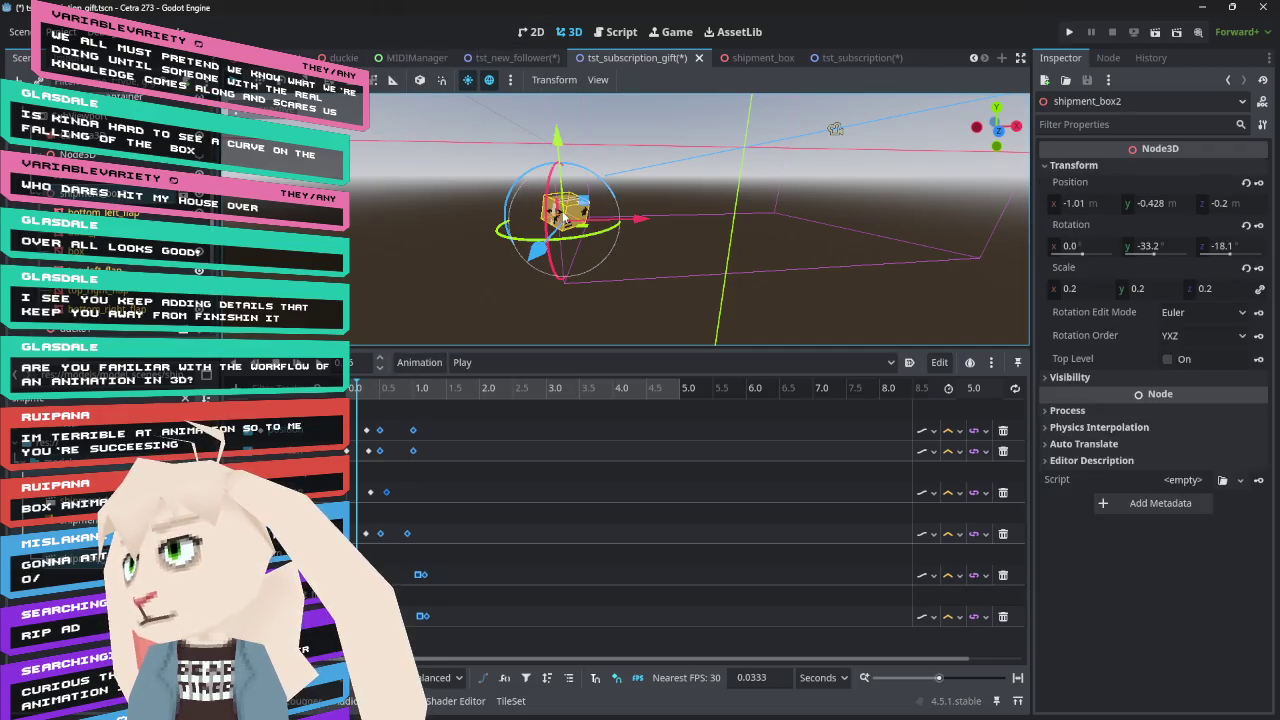
{"action": "left_click_drag", "start_coordinate": [557, 145], "coordinate": [558, 139]}
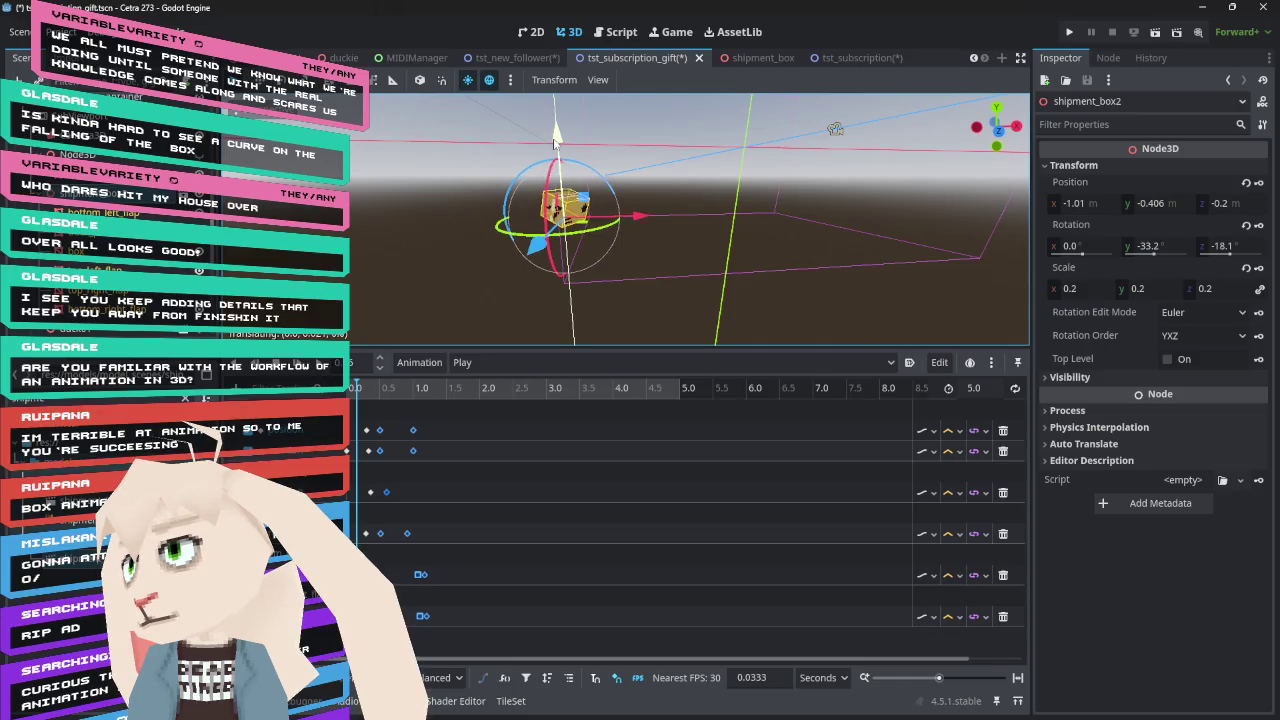
{"action": "left_click", "coordinate": [1259, 182]}
Check the first position key's easing and play back the fall, now finishing within one second
{"action": "mouse_move", "coordinate": [384, 388]}
{"action": "left_mouse_down"}
{"action": "mouse_move", "coordinate": [379, 399]}
{"action": "mouse_move", "coordinate": [402, 402]}
{"action": "mouse_move", "coordinate": [372, 406]}
{"action": "mouse_move", "coordinate": [410, 410]}
{"action": "mouse_move", "coordinate": [354, 418]}
{"action": "left_mouse_up"}
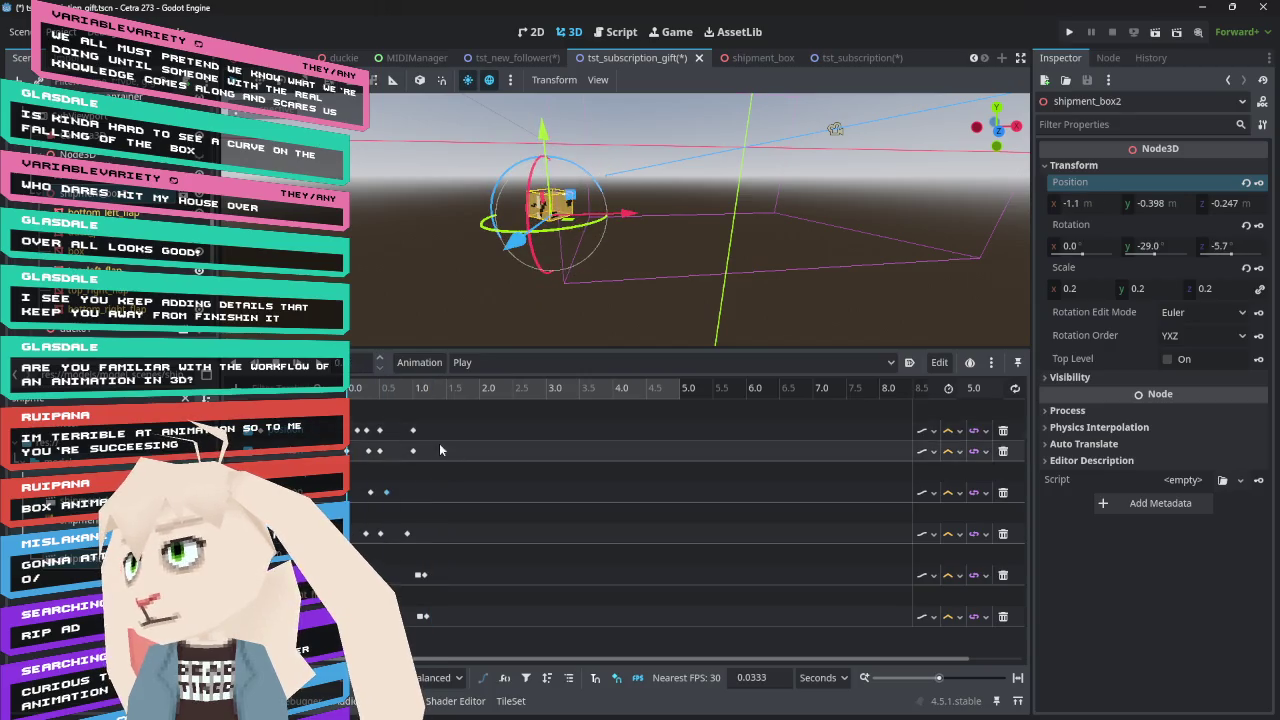
{"action": "left_click", "coordinate": [357, 430]}
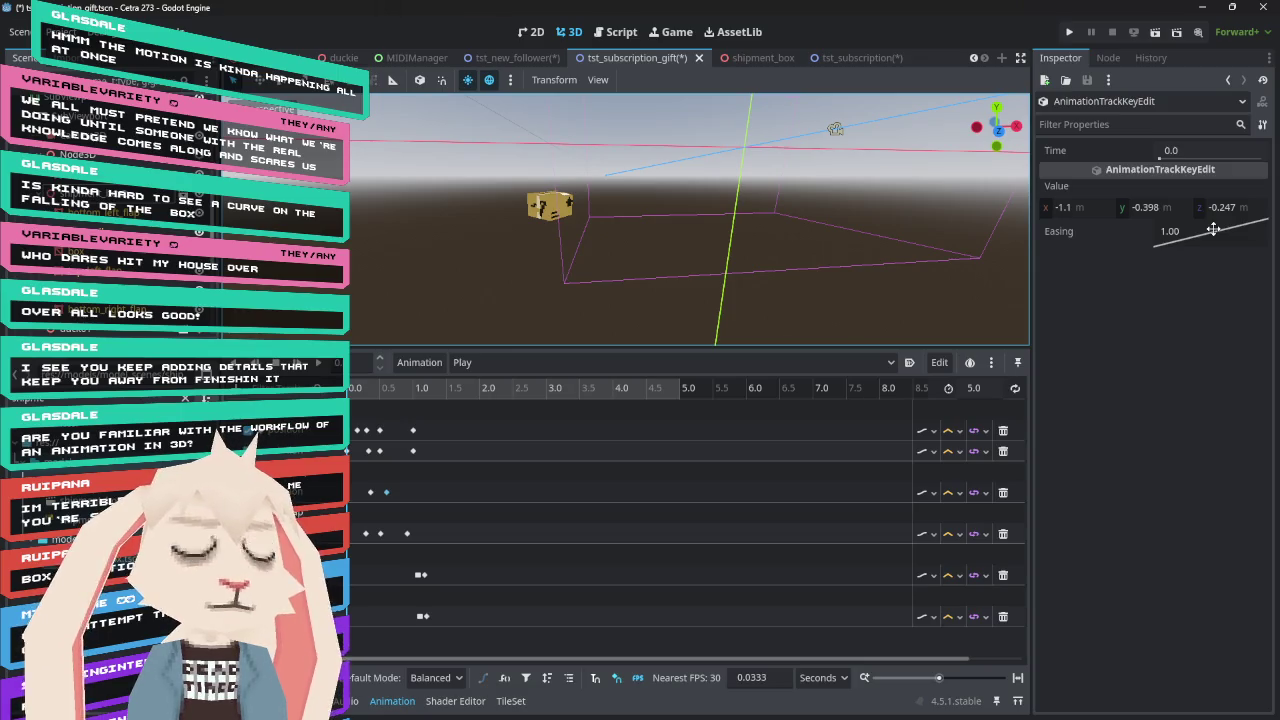
{"action": "left_click", "coordinate": [330, 362]}
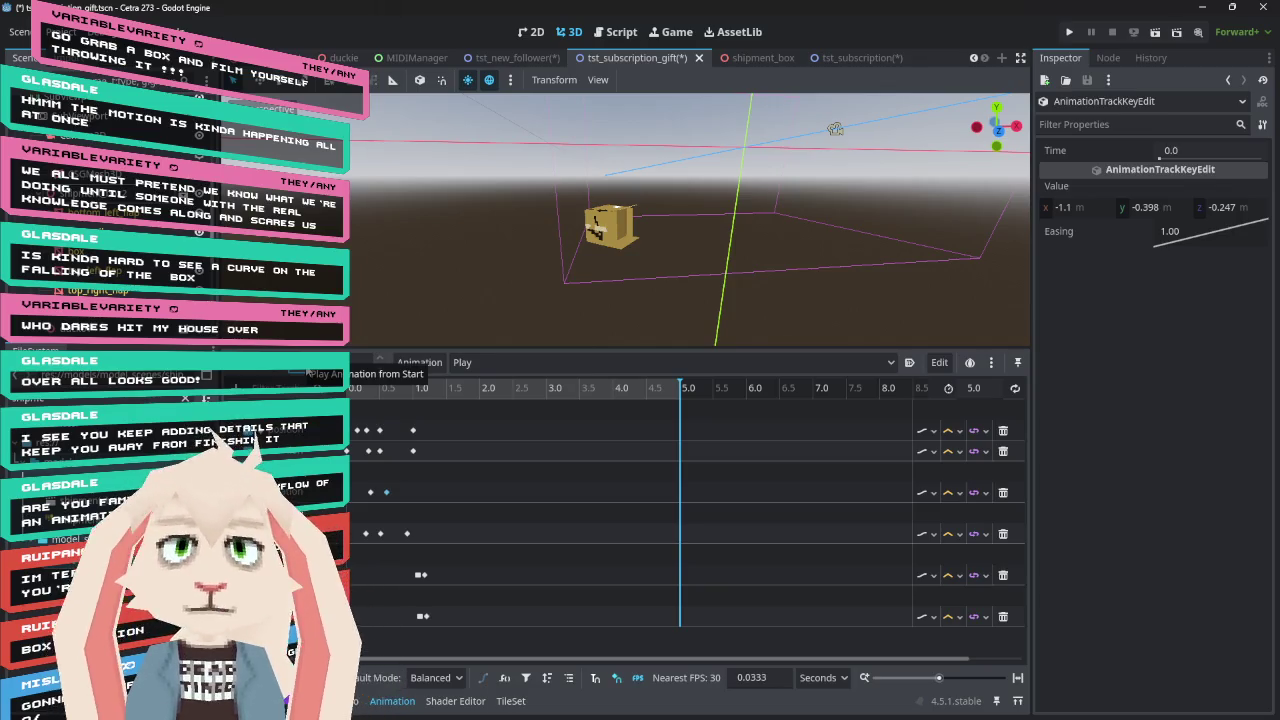
{"action": "left_click", "coordinate": [357, 392]}
{"action": "mouse_move", "coordinate": [357, 396]}
{"action": "left_mouse_down"}
{"action": "mouse_move", "coordinate": [427, 396]}
{"action": "mouse_move", "coordinate": [345, 394]}
{"action": "mouse_move", "coordinate": [414, 396]}
{"action": "mouse_move", "coordinate": [356, 396]}
{"action": "left_mouse_up"}
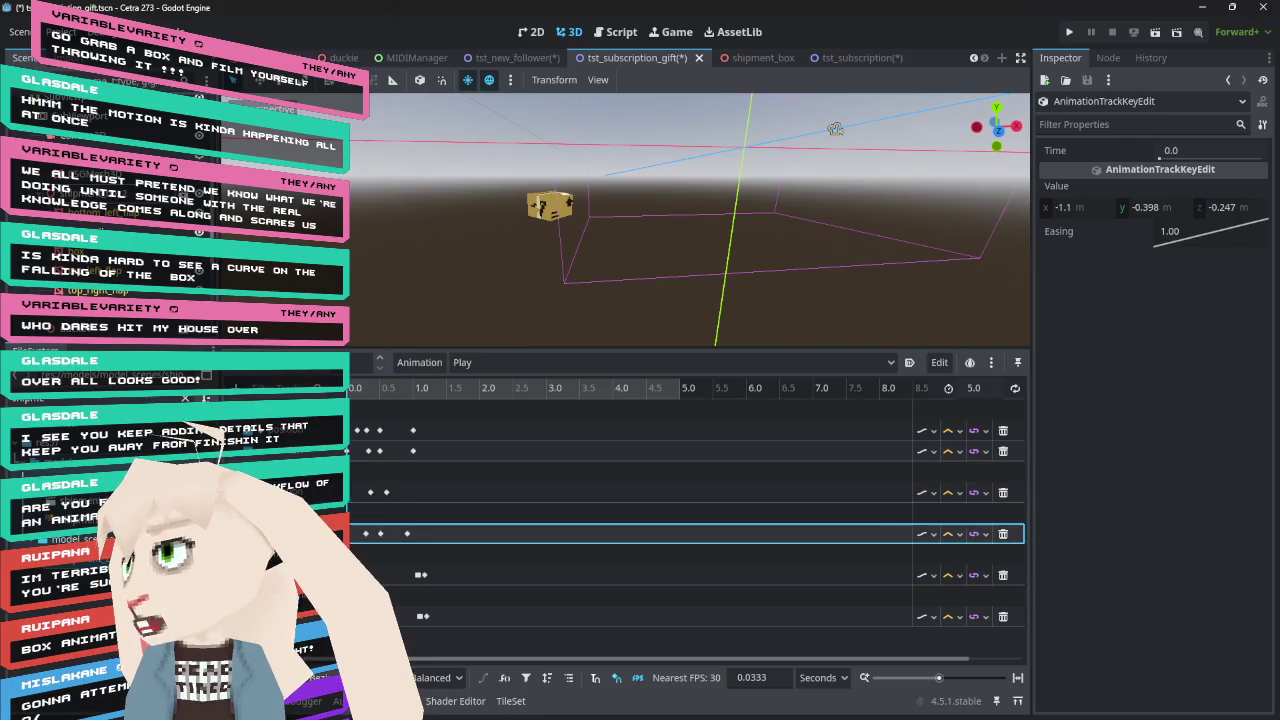
{"action": "left_click", "coordinate": [395, 616]}
{"action": "mouse_move", "coordinate": [355, 396]}
{"action": "left_mouse_down"}
{"action": "mouse_move", "coordinate": [416, 398]}
{"action": "mouse_move", "coordinate": [345, 400]}
{"action": "mouse_move", "coordinate": [412, 398]}
{"action": "mouse_move", "coordinate": [362, 398]}
{"action": "mouse_move", "coordinate": [397, 410]}
{"action": "mouse_move", "coordinate": [349, 399]}
{"action": "mouse_move", "coordinate": [388, 402]}
{"action": "left_mouse_up"}
{"action": "key", "text": "d"}
{"action": "scroll", "coordinate": [561, 265], "scroll_direction": "up", "scroll_amount": 2}
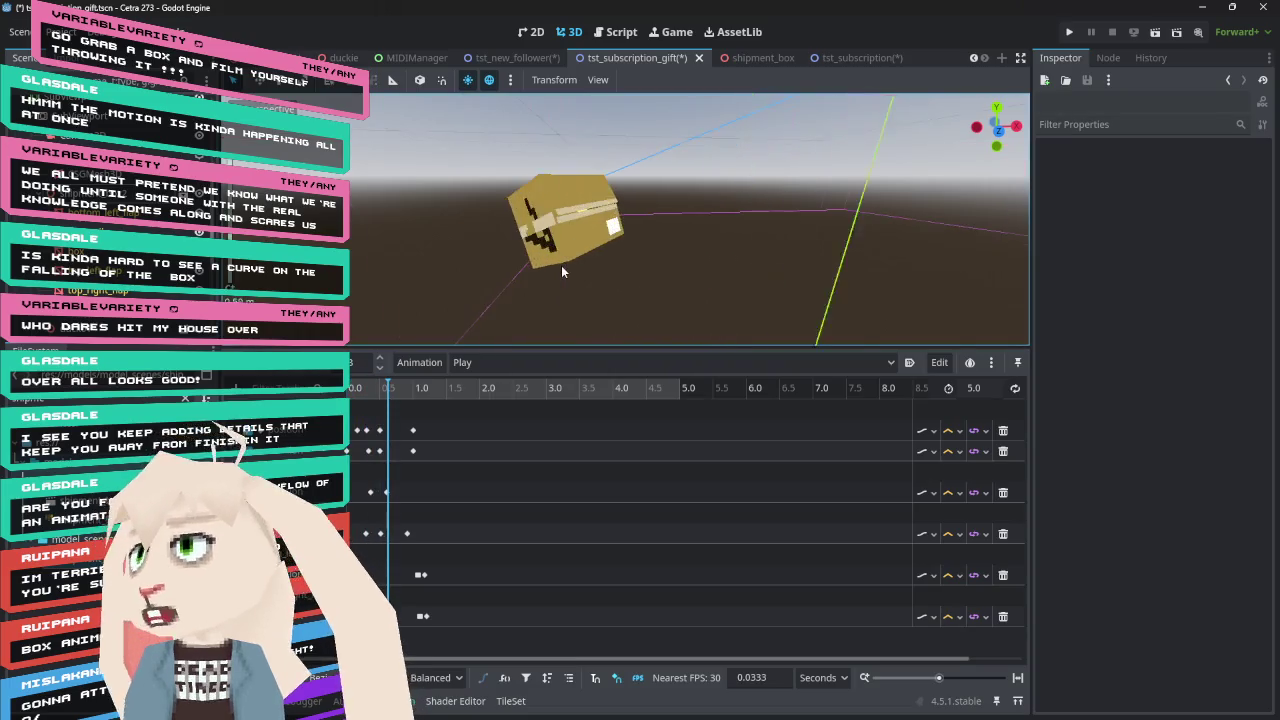
{"action": "left_click_drag", "start_coordinate": [564, 270], "coordinate": [690, 230]}
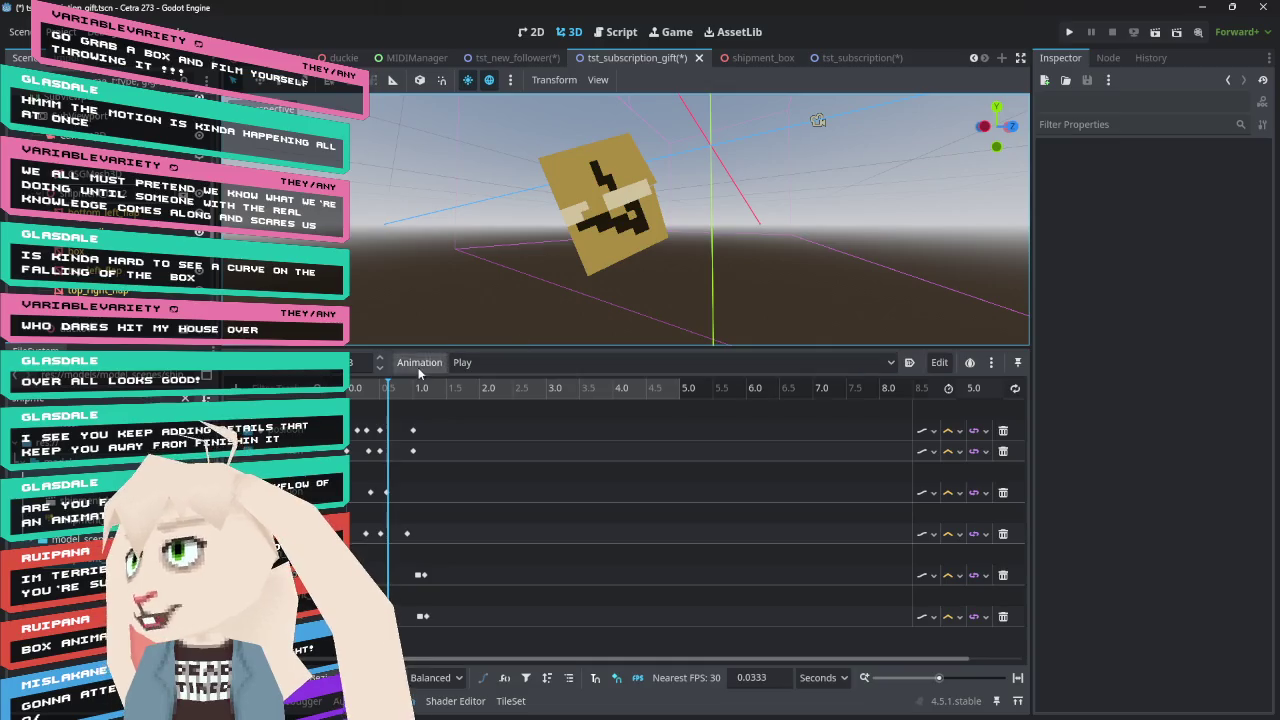
{"action": "left_click_drag", "start_coordinate": [395, 398], "coordinate": [345, 401]}
{"action": "left_click", "coordinate": [300, 374]}
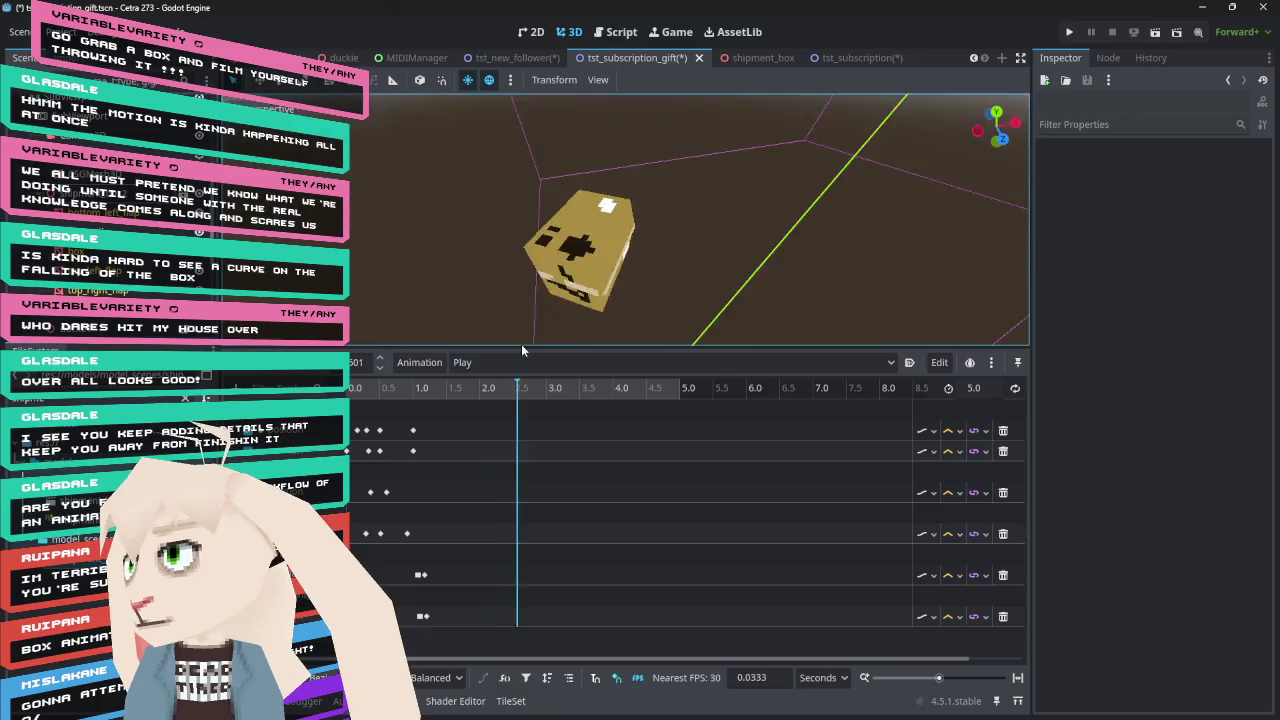
{"action": "scroll", "coordinate": [535, 212], "scroll_direction": "down", "scroll_amount": 5}
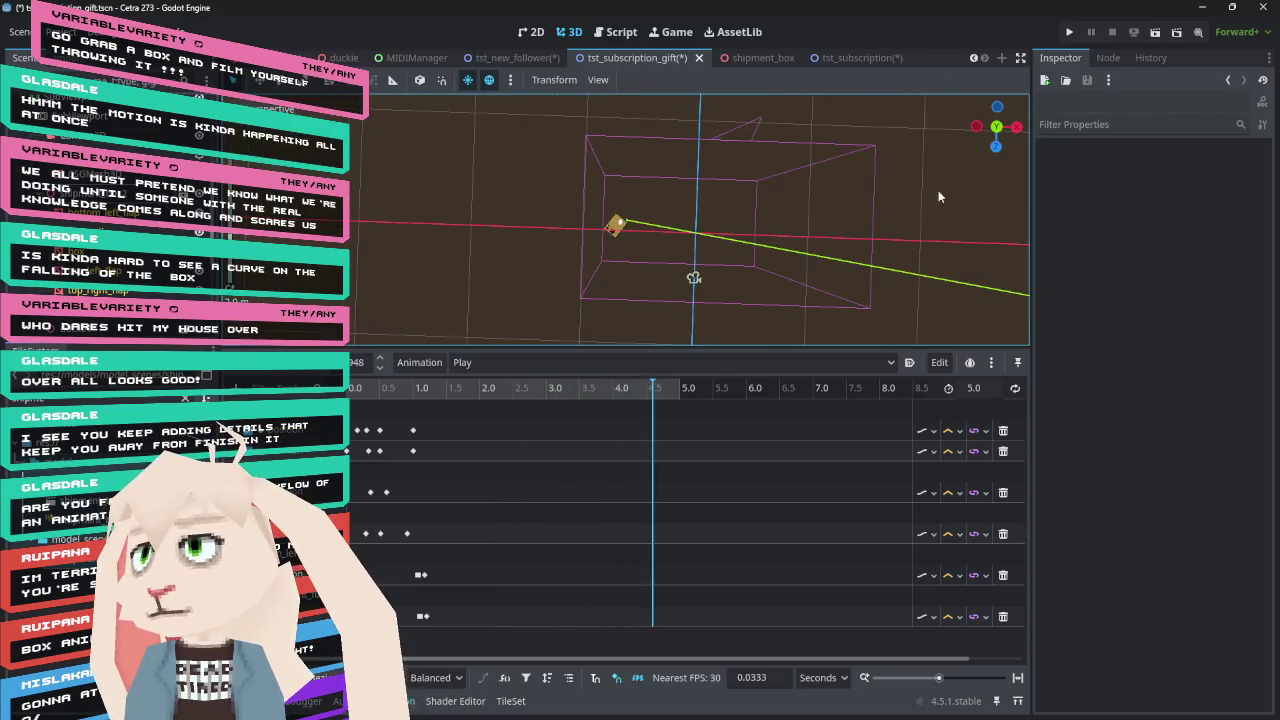
{"action": "left_click", "coordinate": [997, 127]}
{"action": "left_click", "coordinate": [348, 391]}
{"action": "mouse_move", "coordinate": [348, 391]}
{"action": "left_mouse_down"}
{"action": "mouse_move", "coordinate": [406, 397]}
{"action": "mouse_move", "coordinate": [350, 392]}
{"action": "left_mouse_up"}
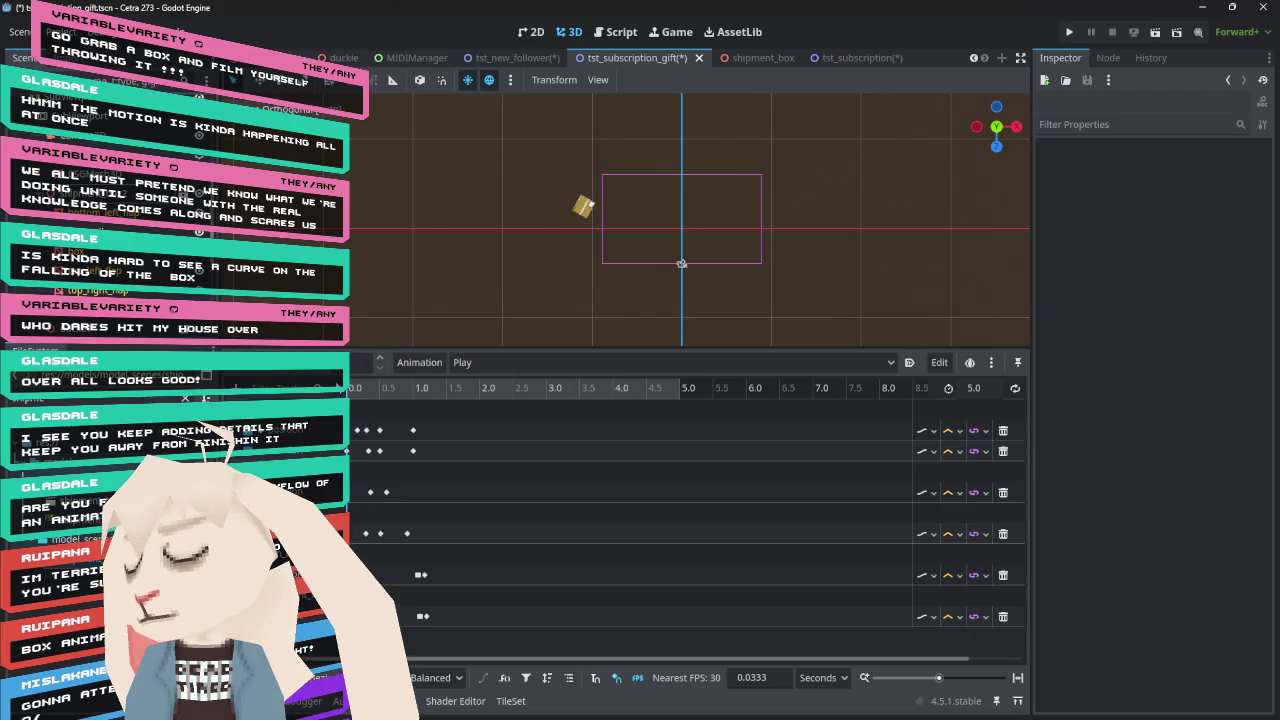
{"action": "left_click", "coordinate": [356, 430]}
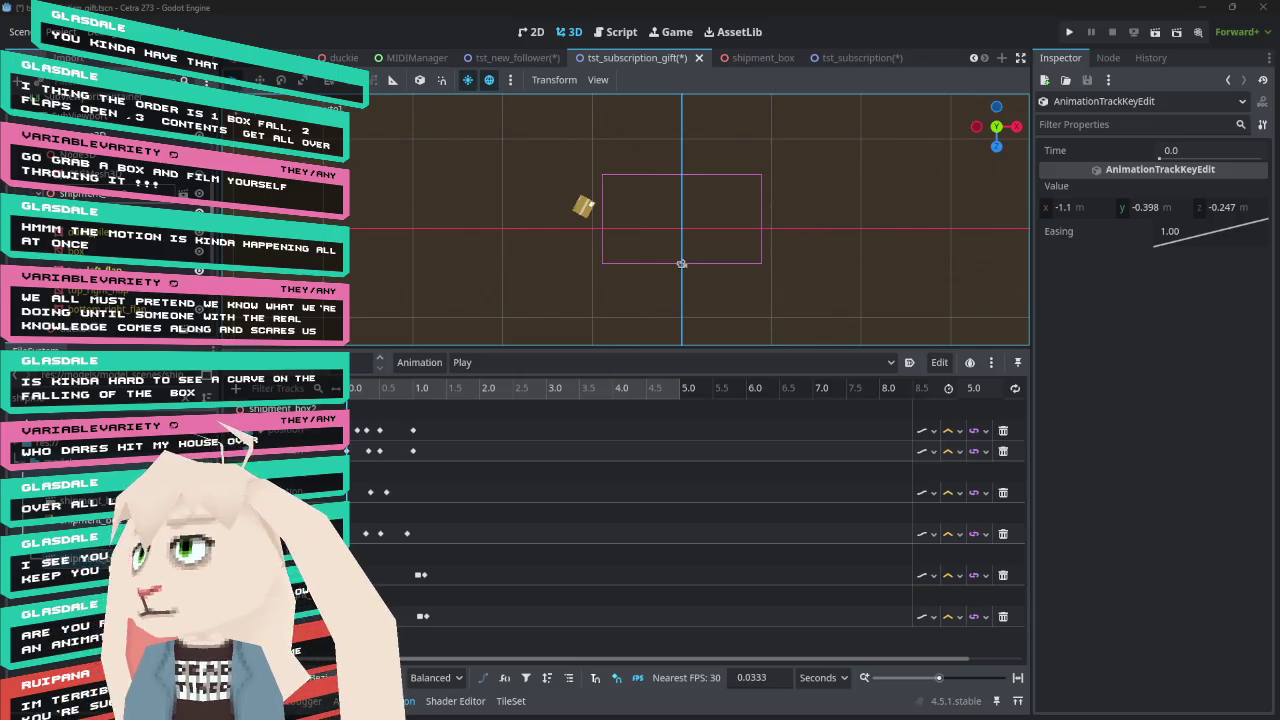
{"action": "left_click", "coordinate": [356, 390]}
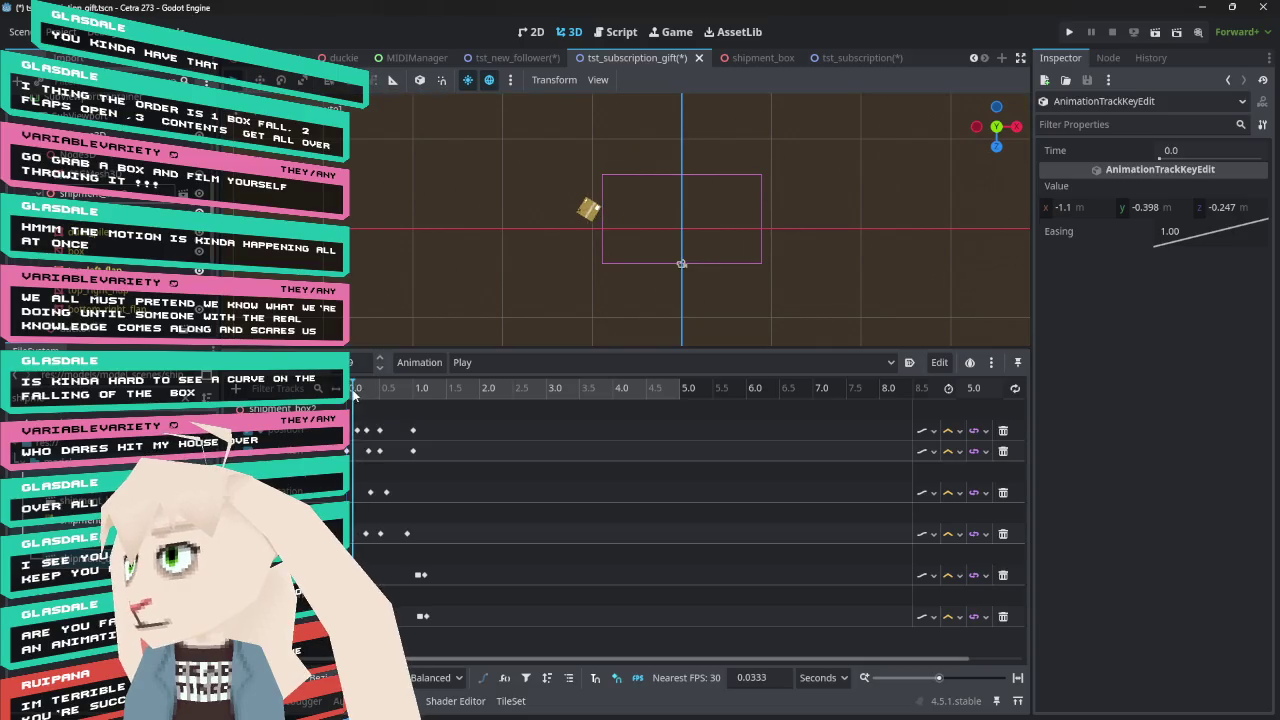
Scrub the fall to 1 s and back, zoom in on the box, and select the ramp plank
{"action": "mouse_move", "coordinate": [356, 392]}
{"action": "left_mouse_down"}
{"action": "mouse_move", "coordinate": [461, 410]}
{"action": "mouse_move", "coordinate": [370, 415]}
{"action": "mouse_move", "coordinate": [412, 415]}
{"action": "mouse_move", "coordinate": [355, 405]}
{"action": "mouse_move", "coordinate": [465, 415]}
{"action": "mouse_move", "coordinate": [357, 418]}
{"action": "mouse_move", "coordinate": [430, 431]}
{"action": "mouse_move", "coordinate": [355, 434]}
{"action": "mouse_move", "coordinate": [394, 425]}
{"action": "left_mouse_up"}
{"action": "scroll", "coordinate": [725, 250], "scroll_direction": "up", "scroll_amount": 10}
{"action": "left_click", "coordinate": [406, 393]}
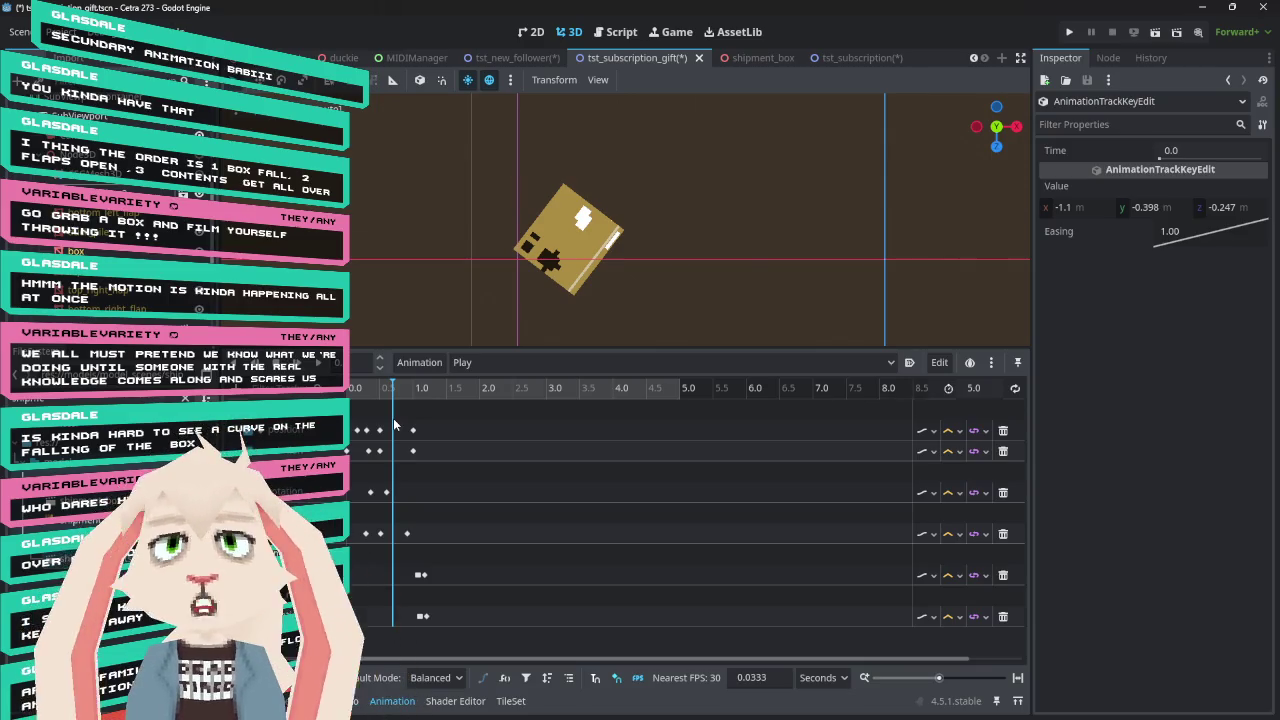
{"action": "left_click_drag", "start_coordinate": [394, 425], "coordinate": [413, 425]}
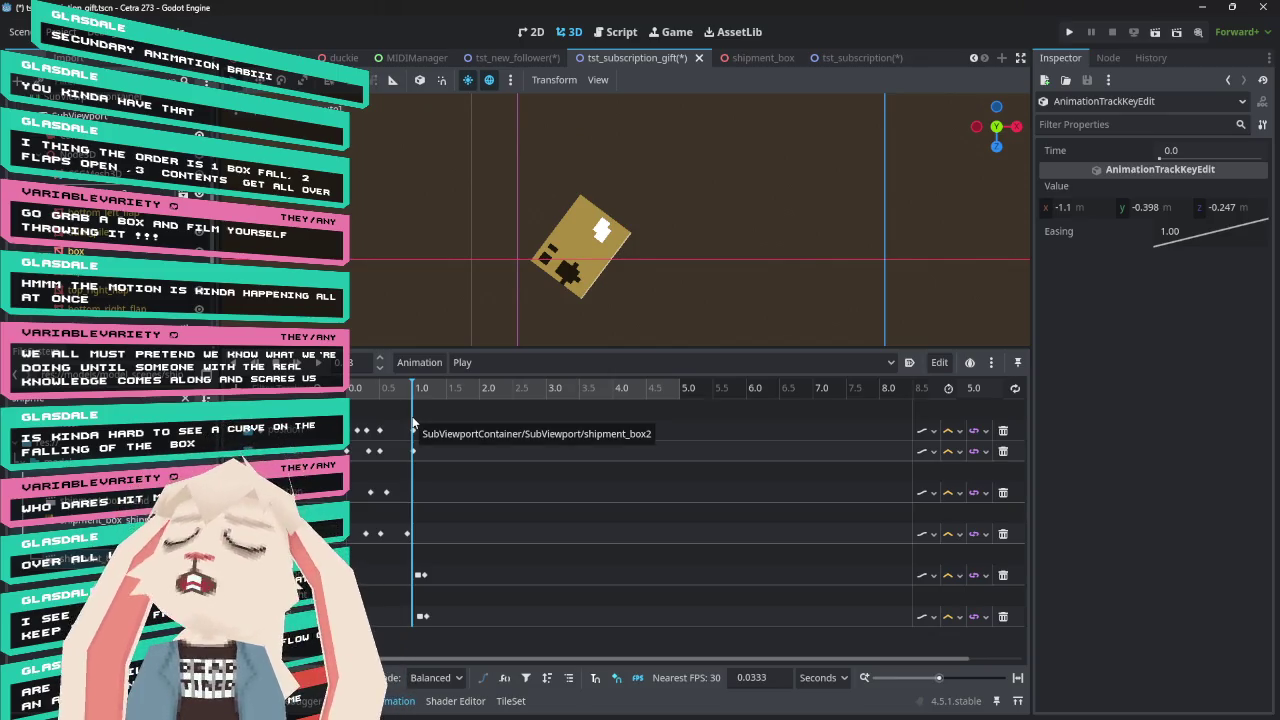
{"action": "left_click_drag", "start_coordinate": [422, 392], "coordinate": [352, 392]}
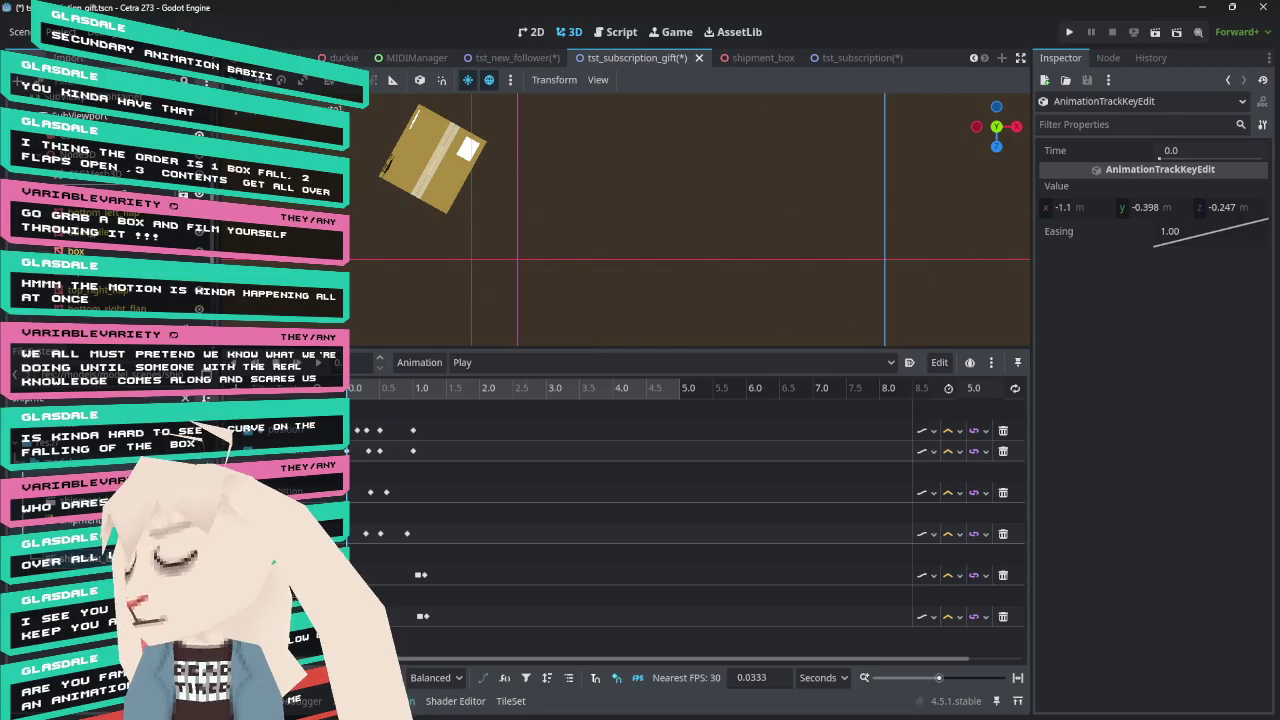
{"action": "left_click", "coordinate": [355, 426]}
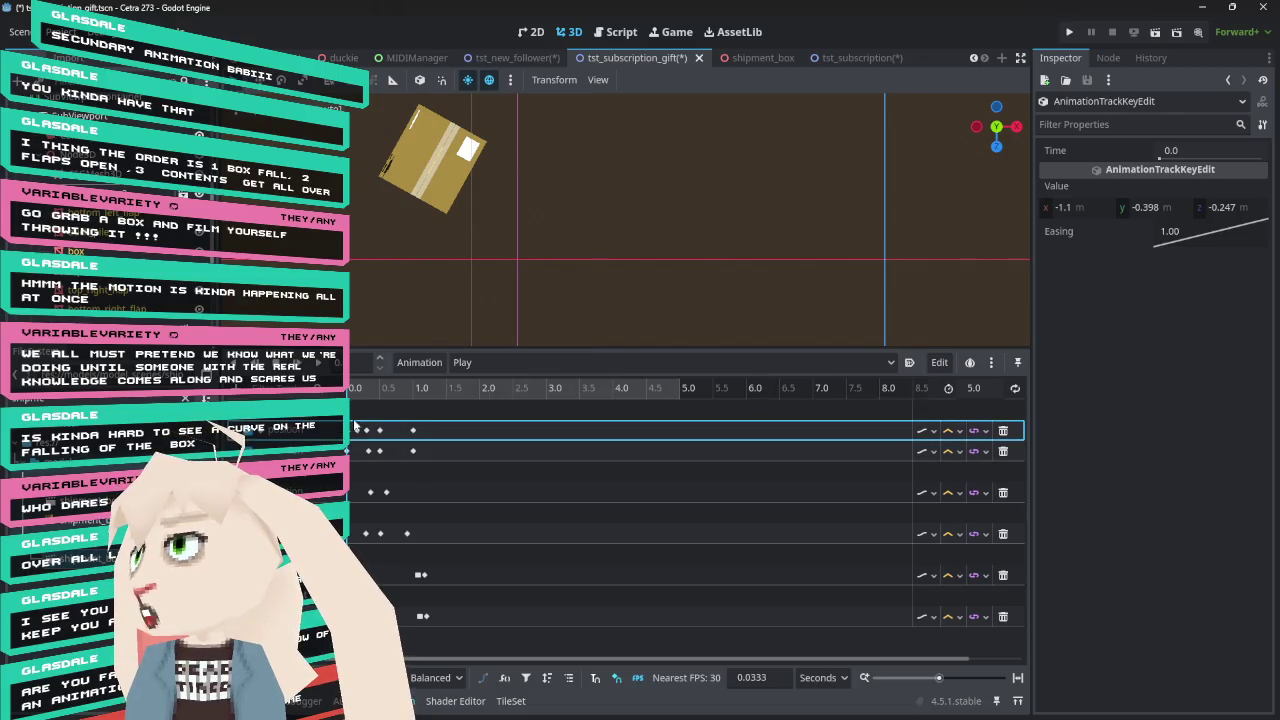
{"action": "left_click", "coordinate": [607, 335]}
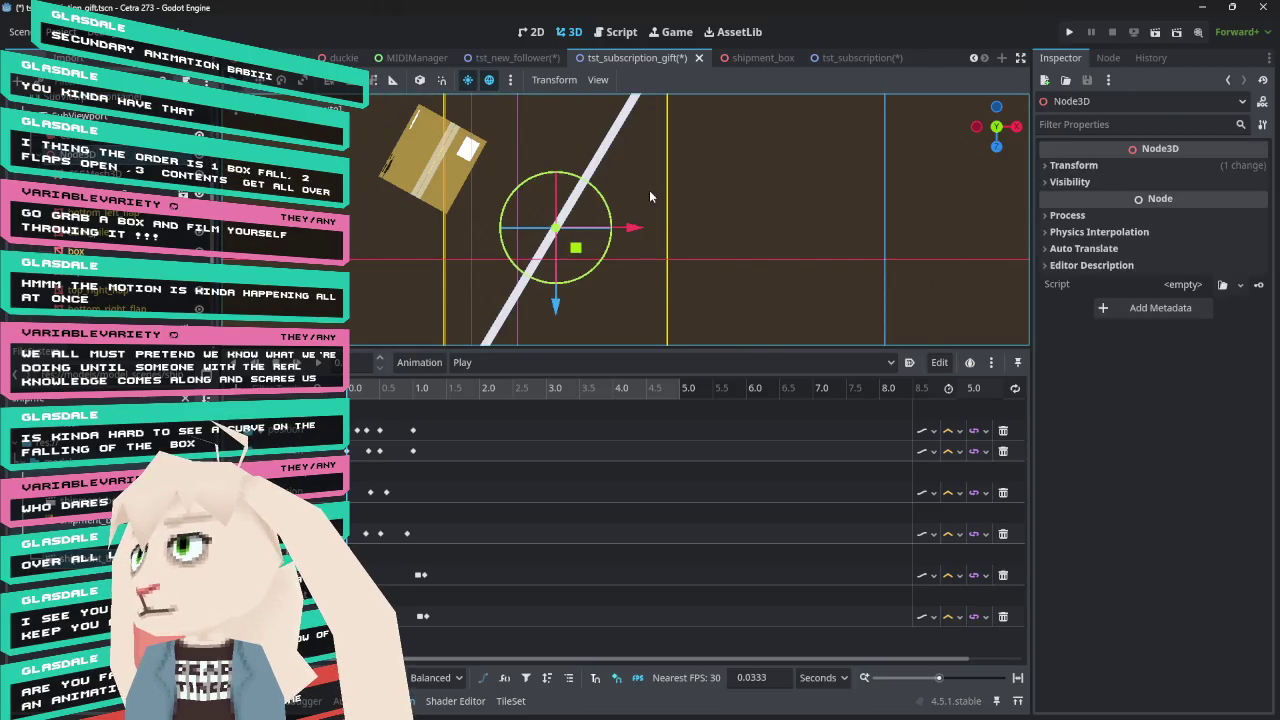
Re-angle the ramp to slope down beneath the box's landing spot and shift it slightly right
{"action": "left_click", "coordinate": [390, 394]}
{"action": "left_click_drag", "start_coordinate": [390, 396], "coordinate": [431, 396]}
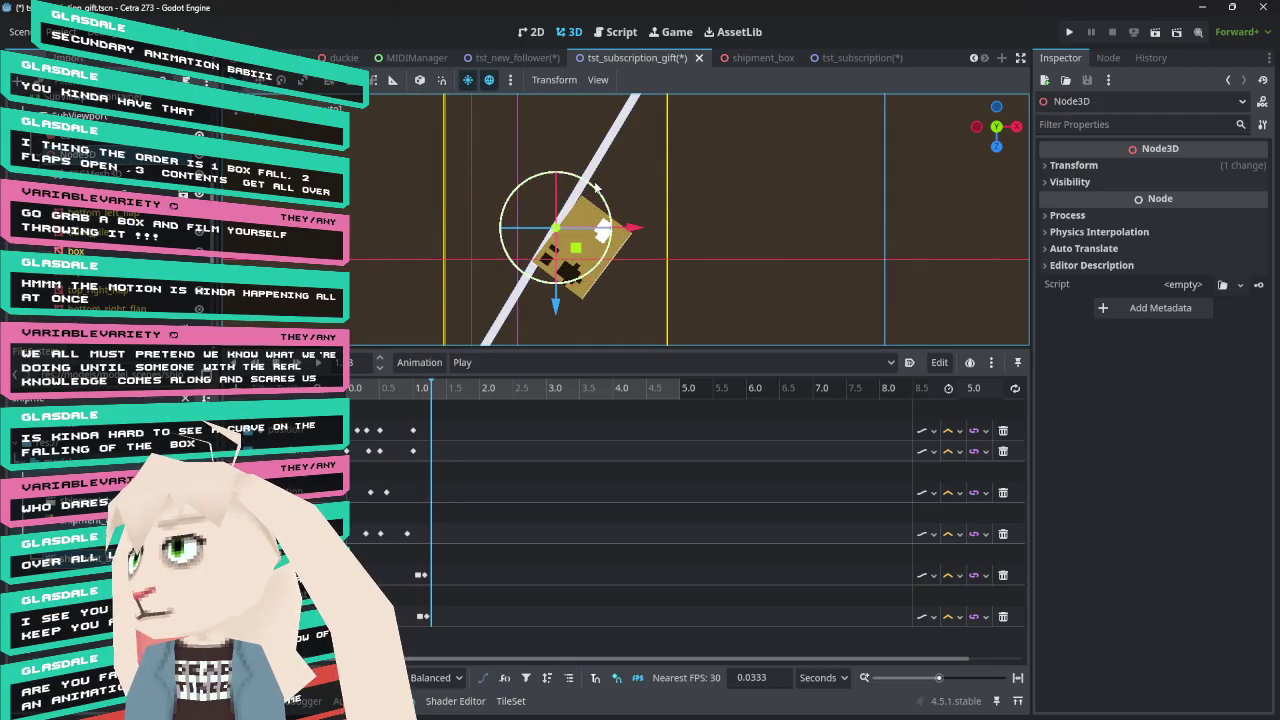
{"action": "mouse_move", "coordinate": [597, 188]}
{"action": "left_mouse_down"}
{"action": "mouse_move", "coordinate": [644, 244]}
{"action": "mouse_move", "coordinate": [632, 233]}
{"action": "mouse_move", "coordinate": [553, 251]}
{"action": "left_mouse_up"}
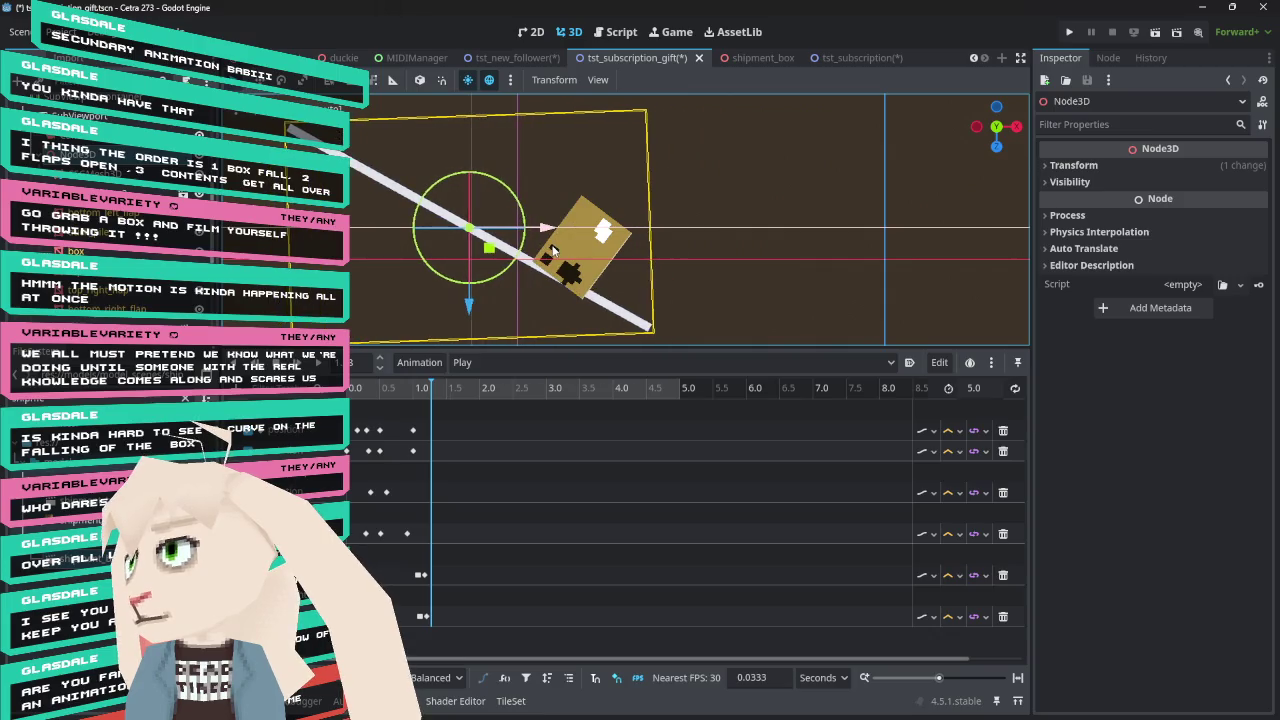
{"action": "left_click_drag", "start_coordinate": [493, 283], "coordinate": [495, 283]}
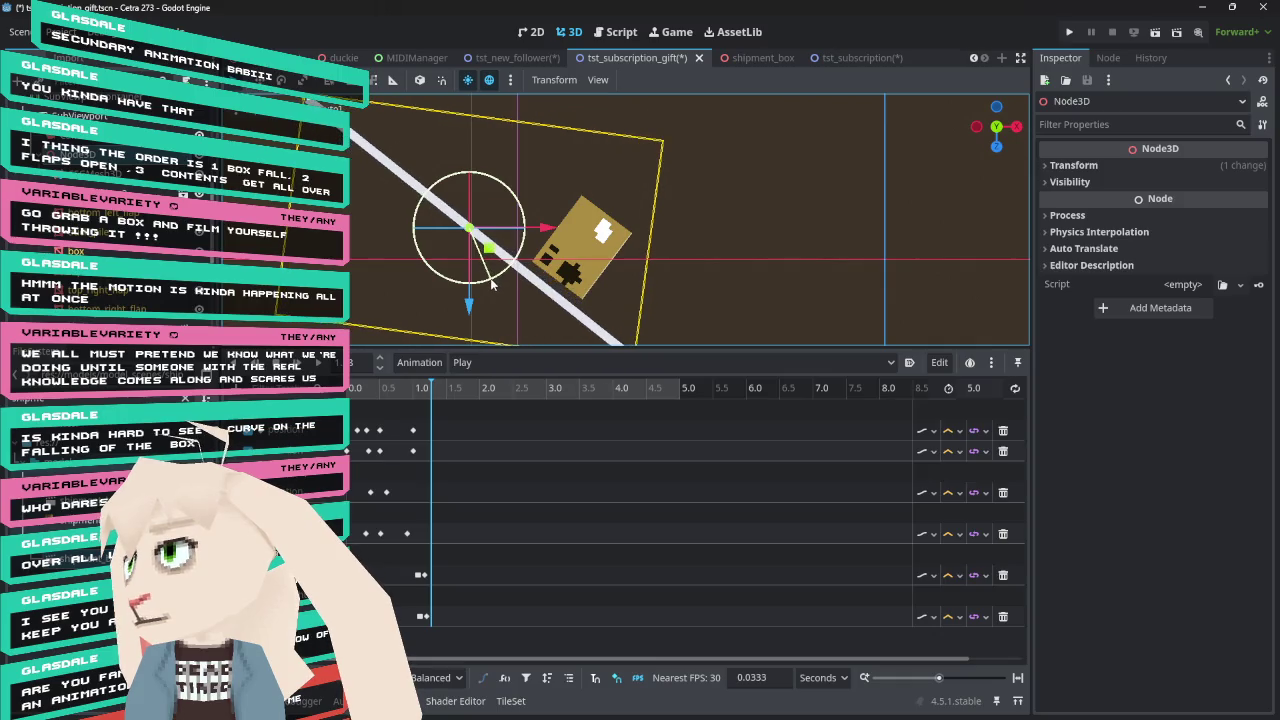
{"action": "left_click_drag", "start_coordinate": [545, 229], "coordinate": [560, 231]}
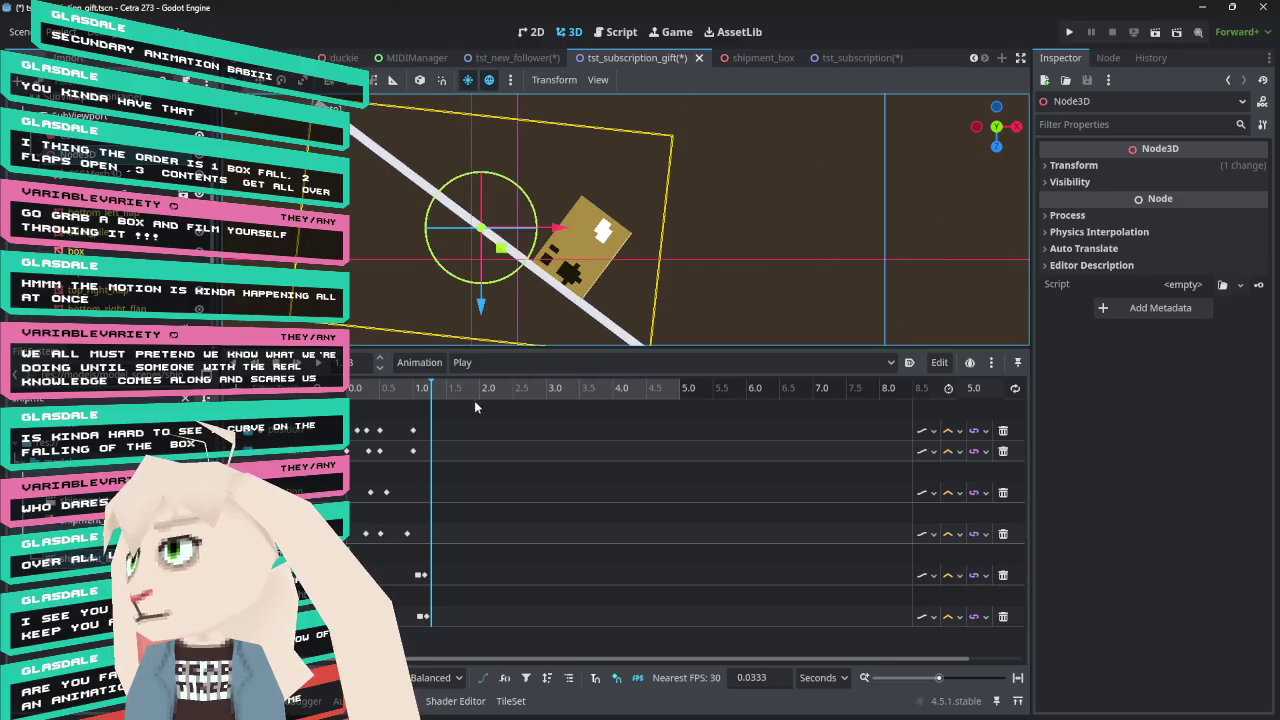
{"action": "left_click_drag", "start_coordinate": [429, 390], "coordinate": [332, 382]}
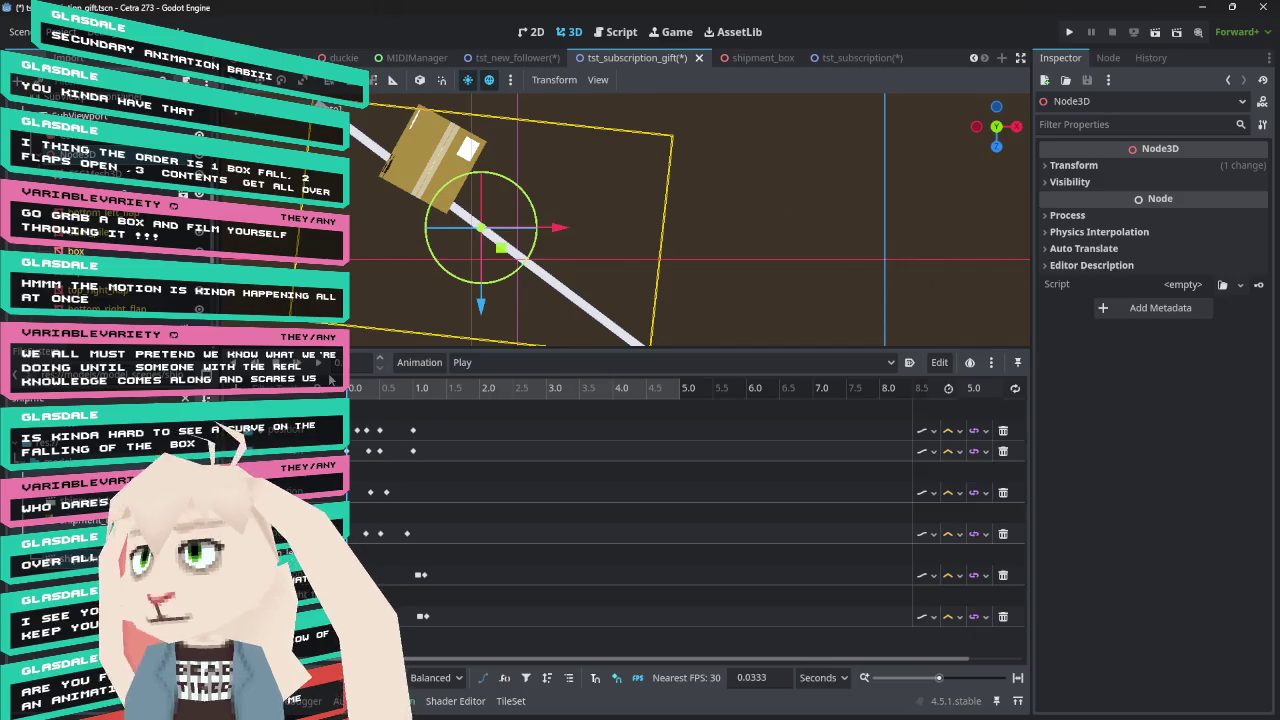
{"action": "left_click", "coordinate": [352, 433]}
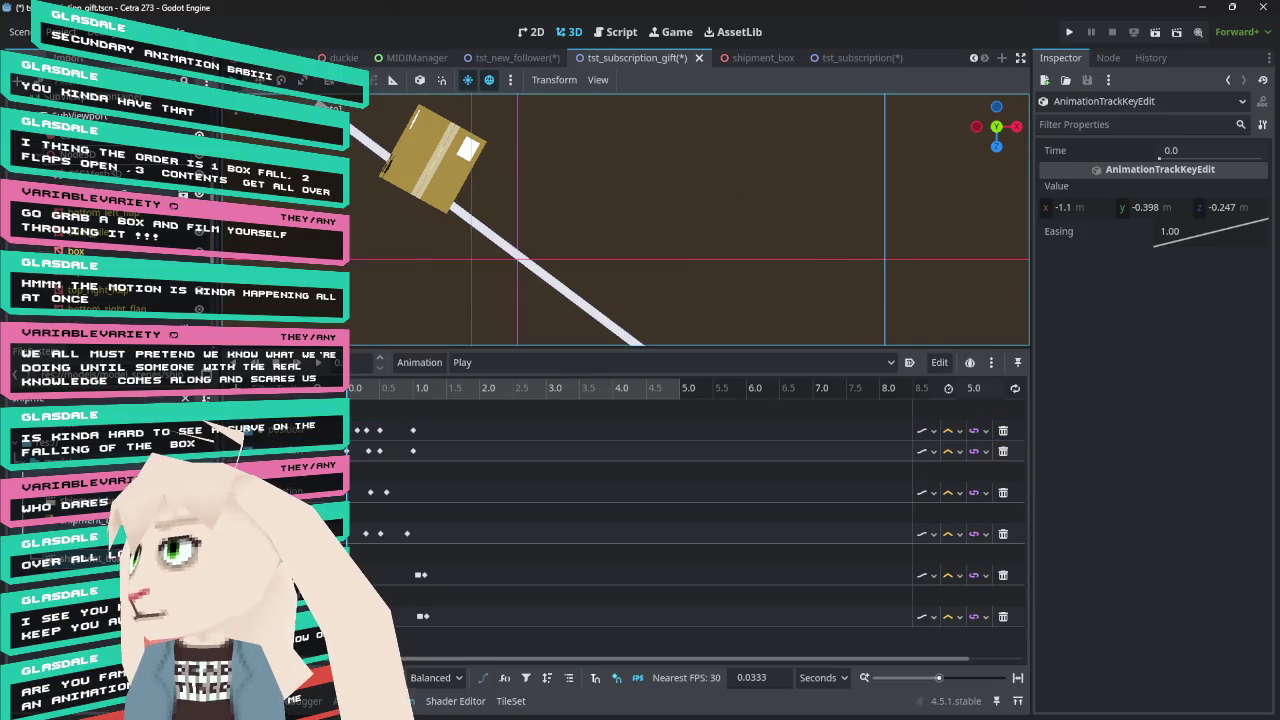
Move the box further along Z, key that start position, and preview the revised fall
{"action": "left_click", "coordinate": [438, 152]}
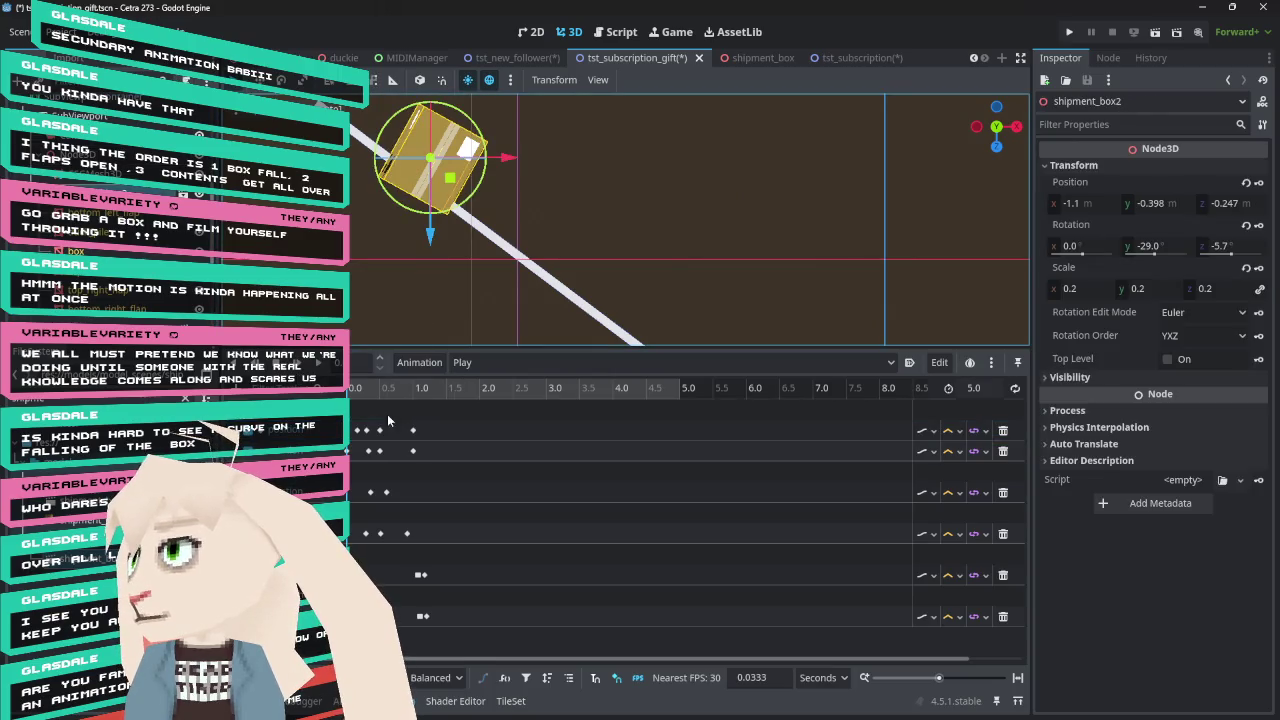
{"action": "left_click_drag", "start_coordinate": [429, 237], "coordinate": [429, 210]}
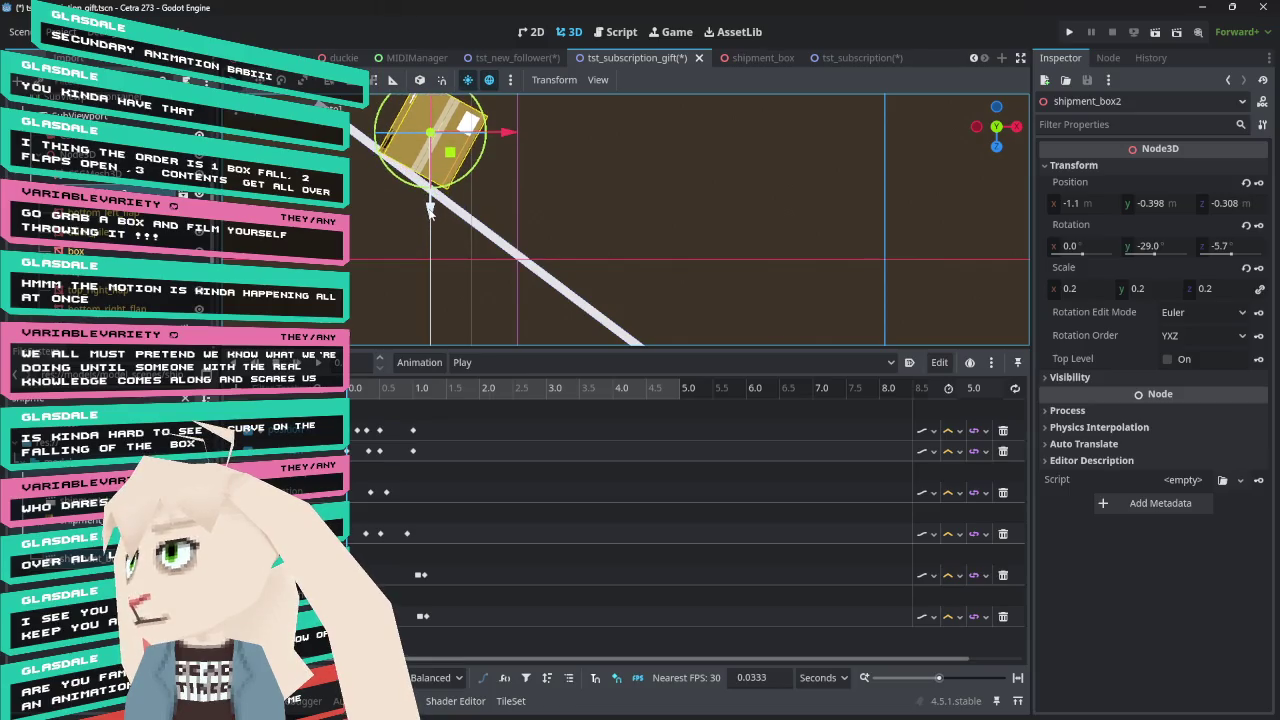
{"action": "left_click_drag", "start_coordinate": [429, 214], "coordinate": [429, 214]}
{"action": "left_click", "coordinate": [1260, 184]}
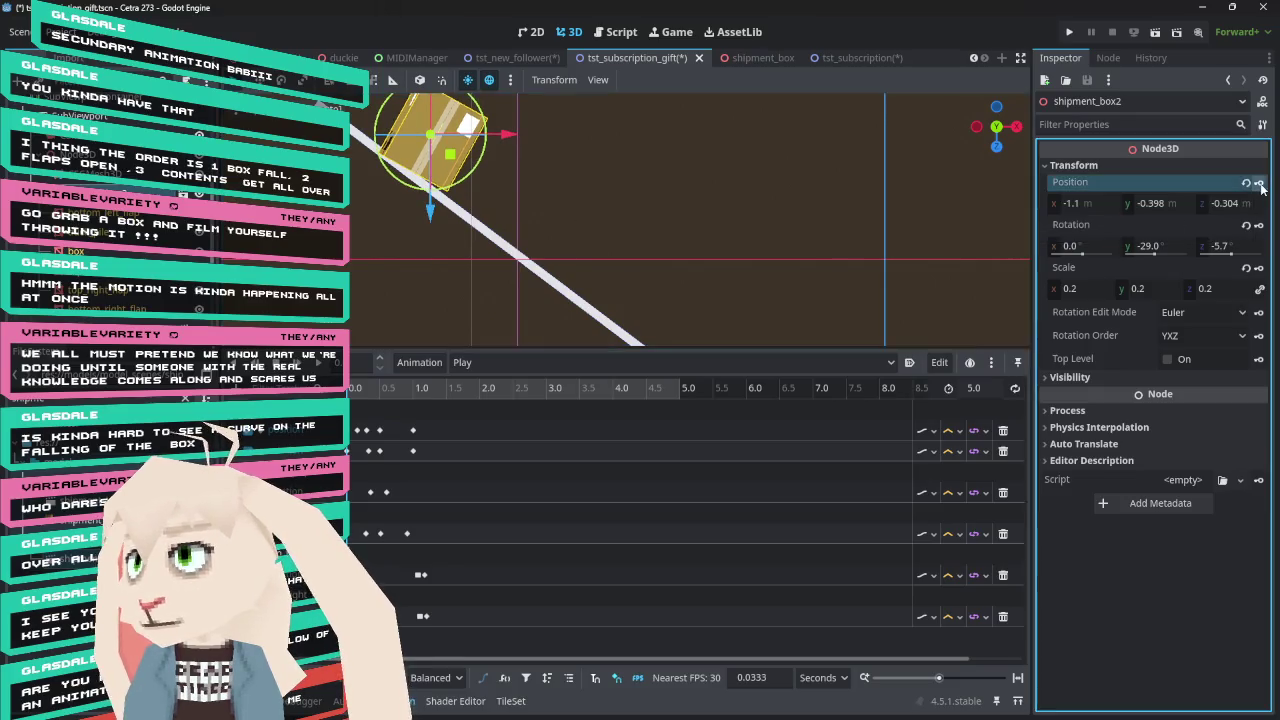
{"action": "left_click", "coordinate": [361, 432]}
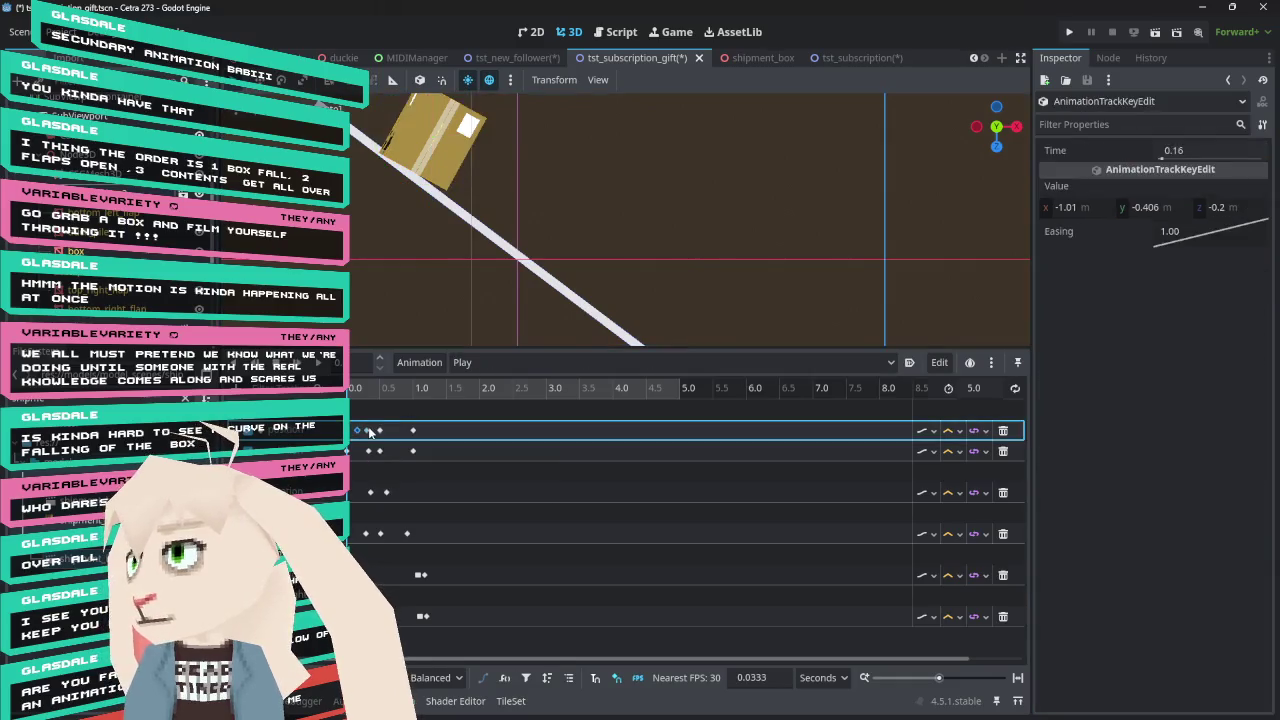
{"action": "left_click", "coordinate": [359, 389]}
{"action": "mouse_move", "coordinate": [357, 389]}
{"action": "left_mouse_down"}
{"action": "mouse_move", "coordinate": [348, 394]}
{"action": "mouse_move", "coordinate": [444, 400]}
{"action": "mouse_move", "coordinate": [352, 388]}
{"action": "left_mouse_up"}
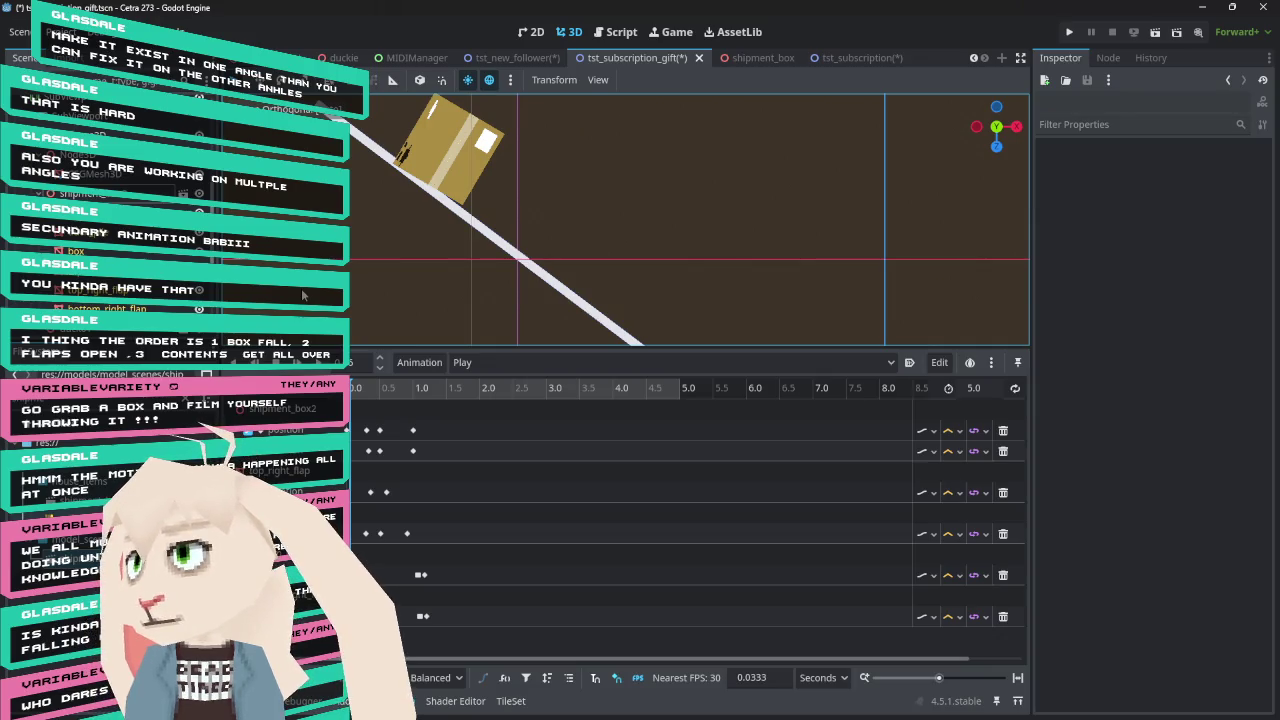
Replay the box sliding down the ramp and zoom out to show the ramp and camera frame
{"action": "left_click", "coordinate": [350, 391]}
{"action": "mouse_move", "coordinate": [350, 391]}
{"action": "left_mouse_down"}
{"action": "mouse_move", "coordinate": [455, 391]}
{"action": "mouse_move", "coordinate": [355, 391]}
{"action": "left_mouse_up"}
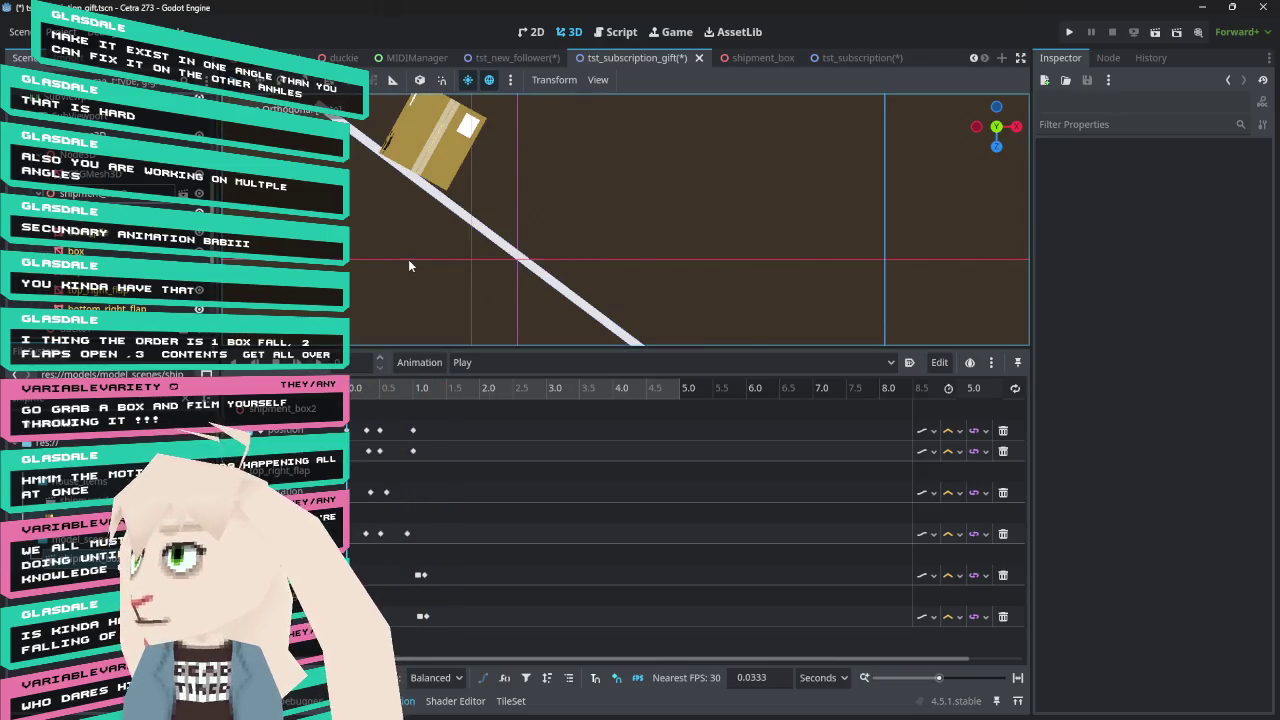
{"action": "scroll", "coordinate": [523, 237], "scroll_direction": "down", "scroll_amount": 2}
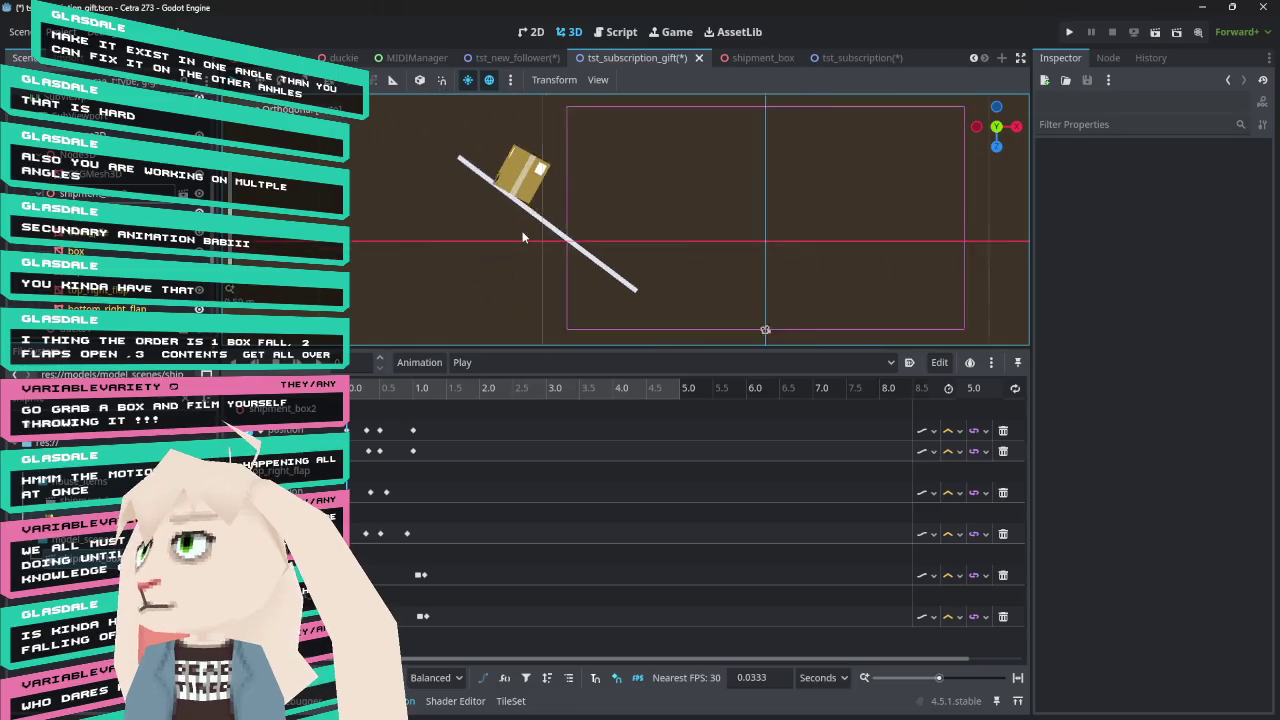
{"action": "scroll", "coordinate": [523, 237], "scroll_direction": "down", "scroll_amount": 1}
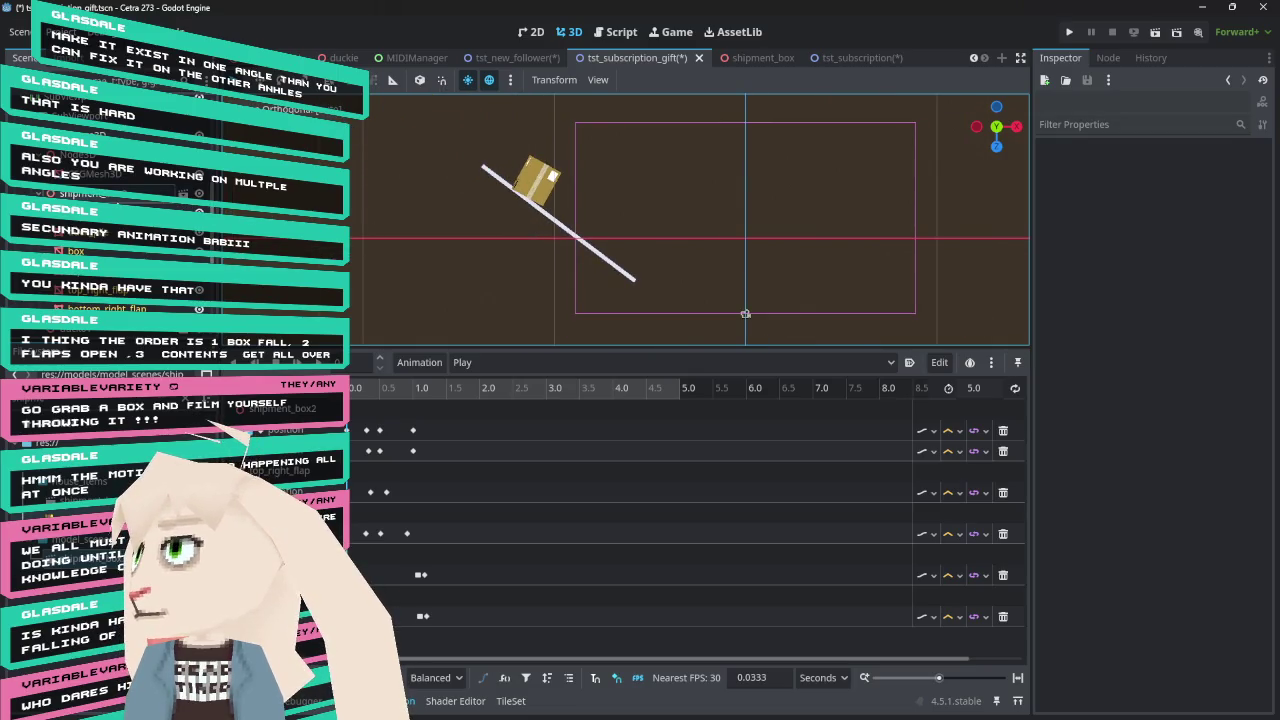
Switch to the RESET animation and delete two of its tracks
{"action": "left_click", "coordinate": [582, 362]}
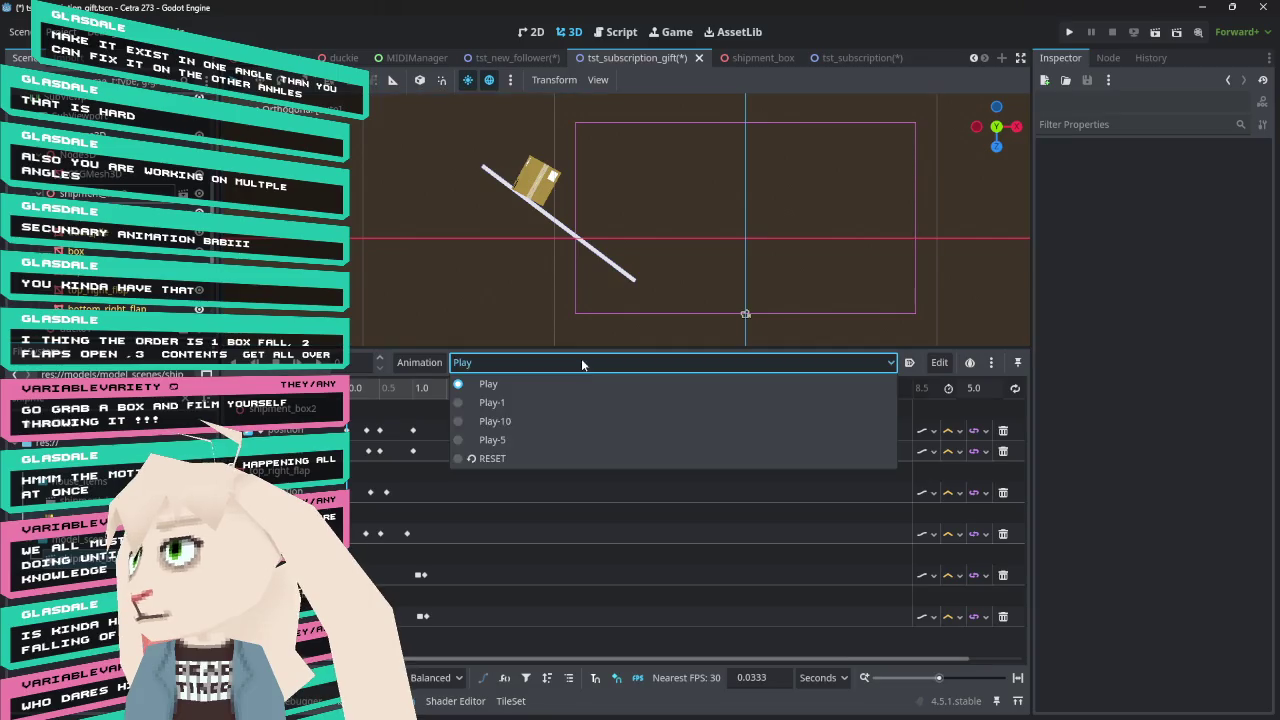
{"action": "left_click", "coordinate": [490, 458]}
{"action": "scroll", "coordinate": [451, 520], "scroll_direction": "down", "scroll_amount": 5}
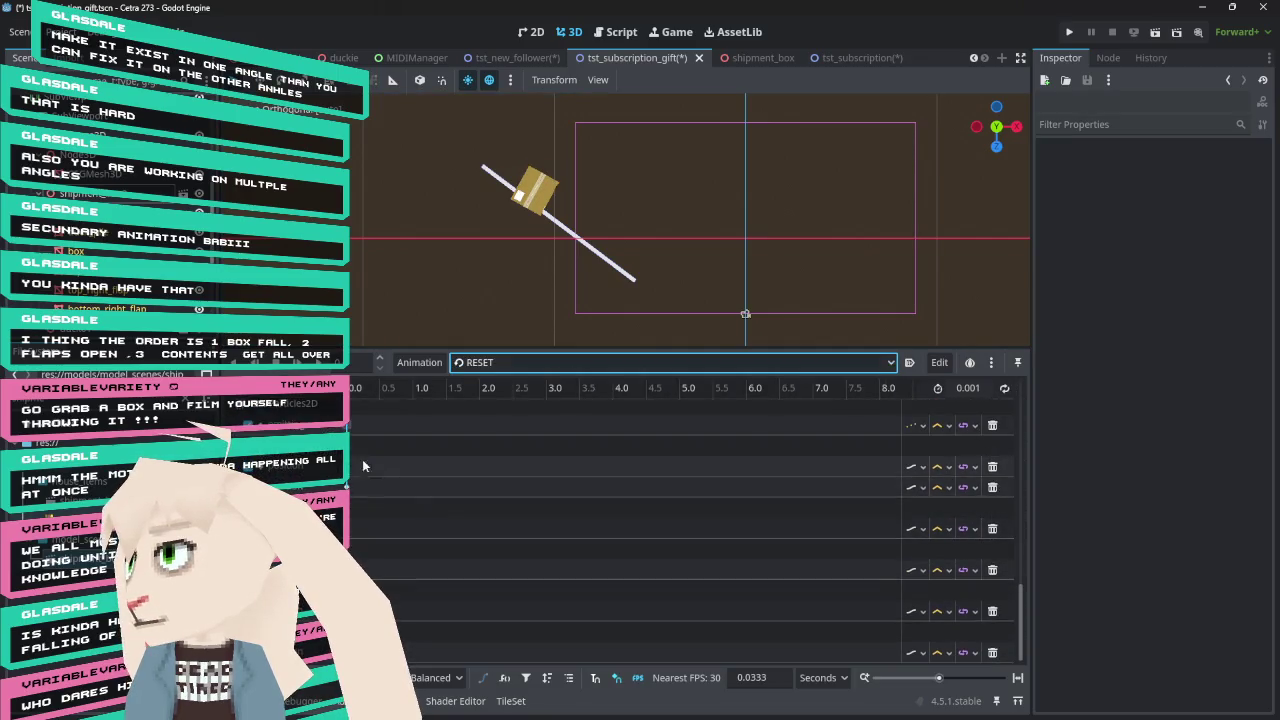
{"action": "left_click", "coordinate": [993, 467]}
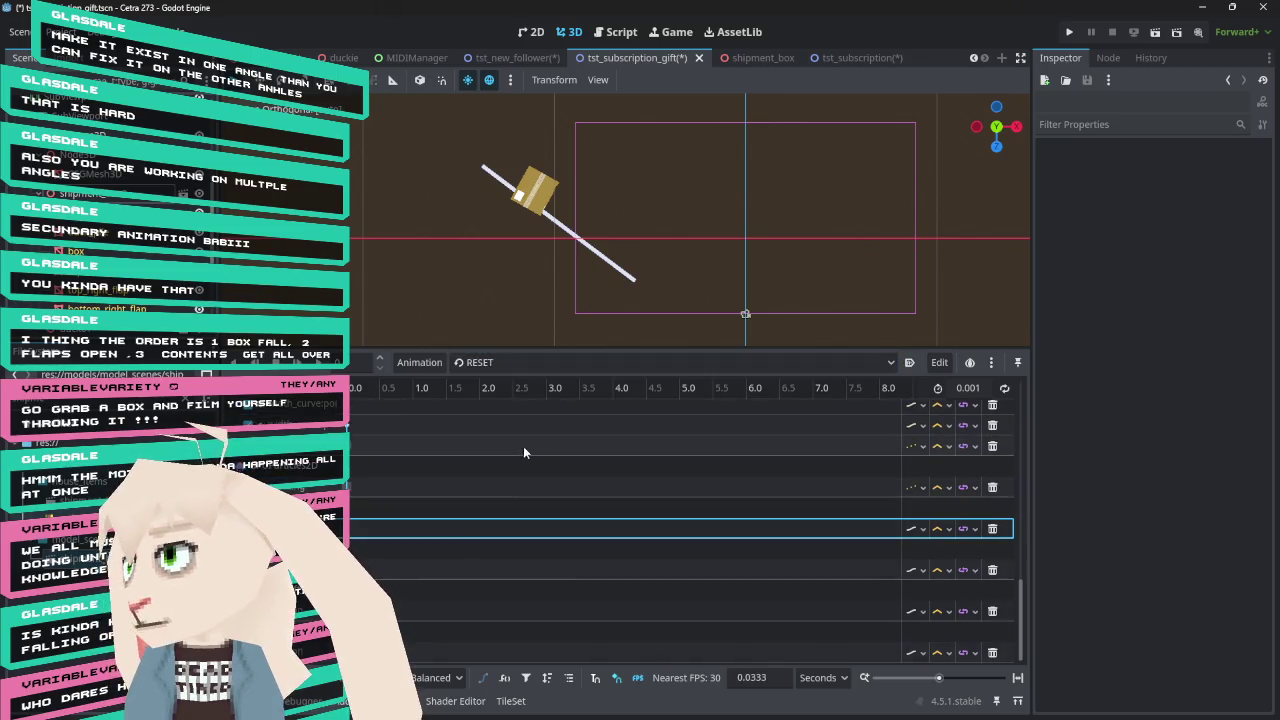
{"action": "left_click", "coordinate": [993, 571]}
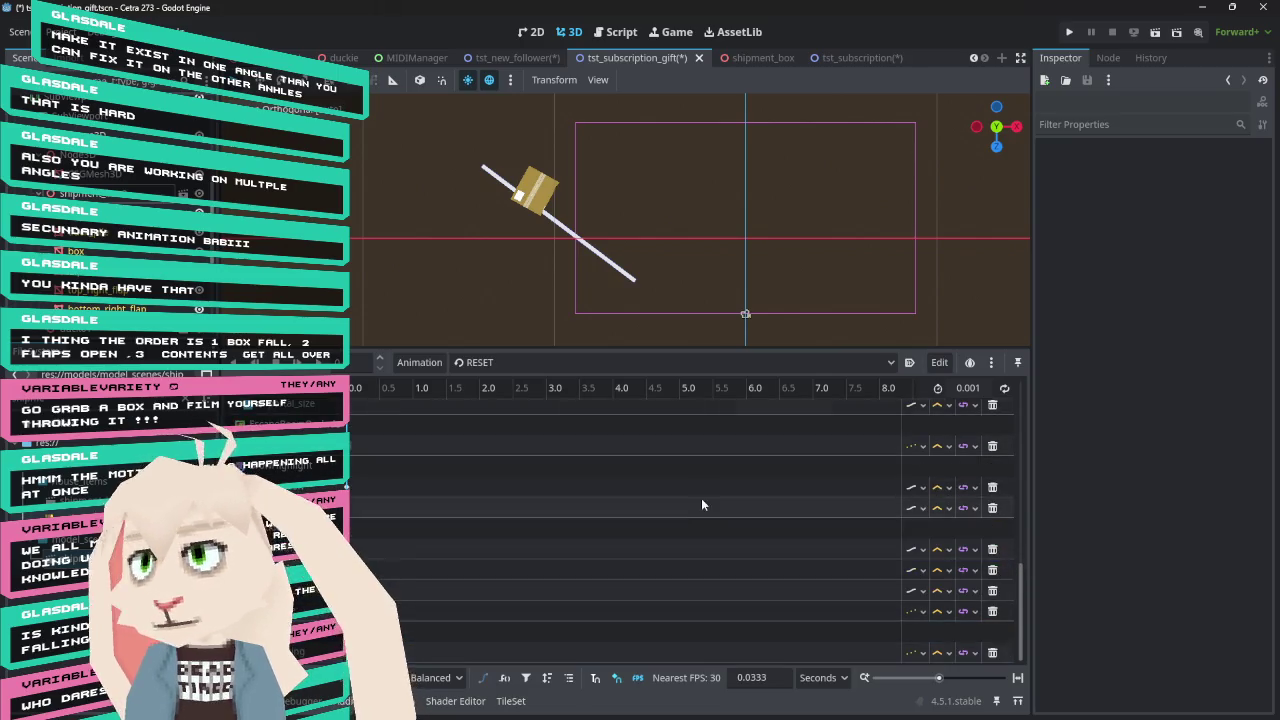
Return to the Play animation and inspect the box's 0.0 s position key
{"action": "left_click", "coordinate": [533, 363]}
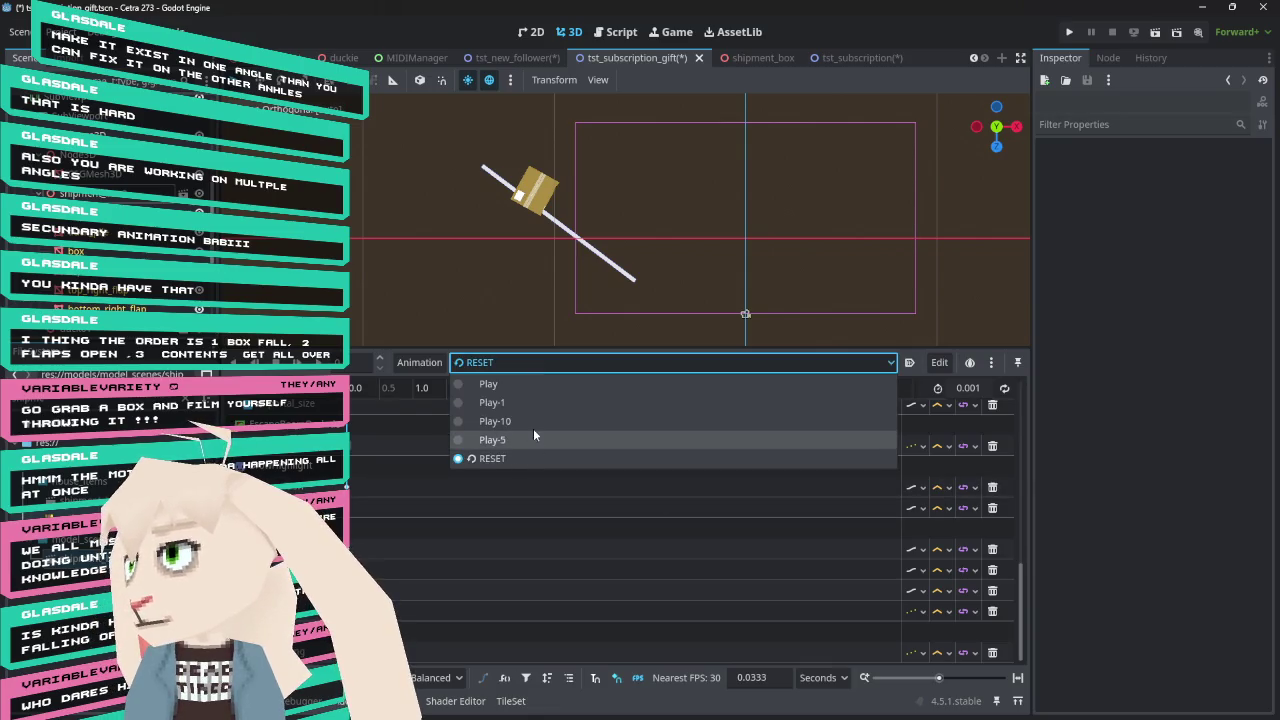
{"action": "left_click", "coordinate": [533, 384]}
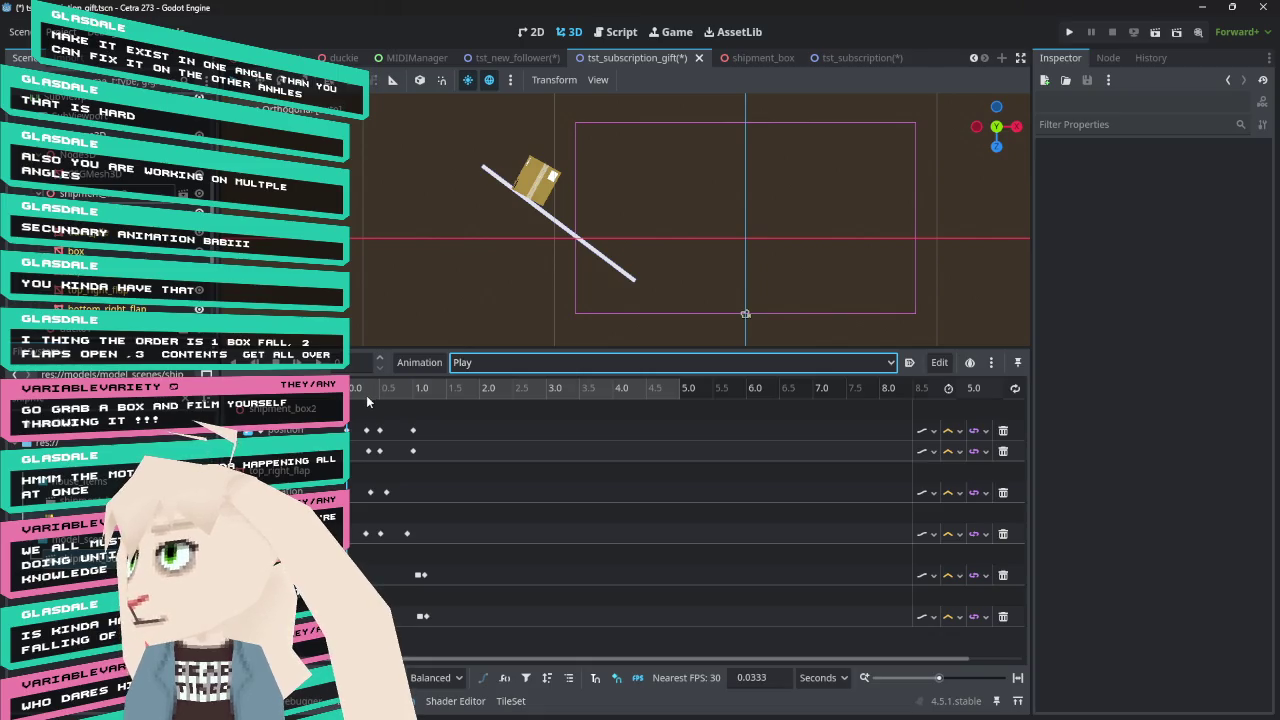
{"action": "left_click", "coordinate": [366, 430]}
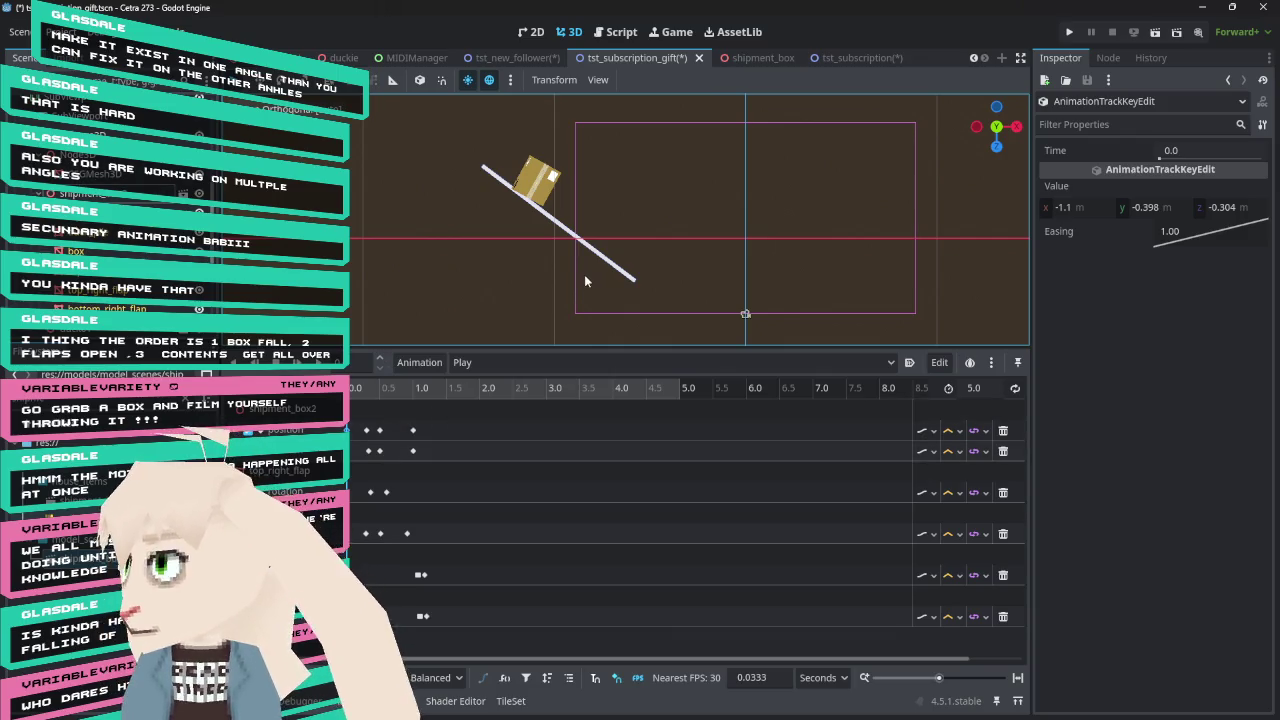
Delete the keyframes on the first two Play tracks and reselect the cardboard box
{"action": "left_click_drag", "start_coordinate": [451, 414], "coordinate": [410, 448]}
{"action": "key", "text": "Delete"}
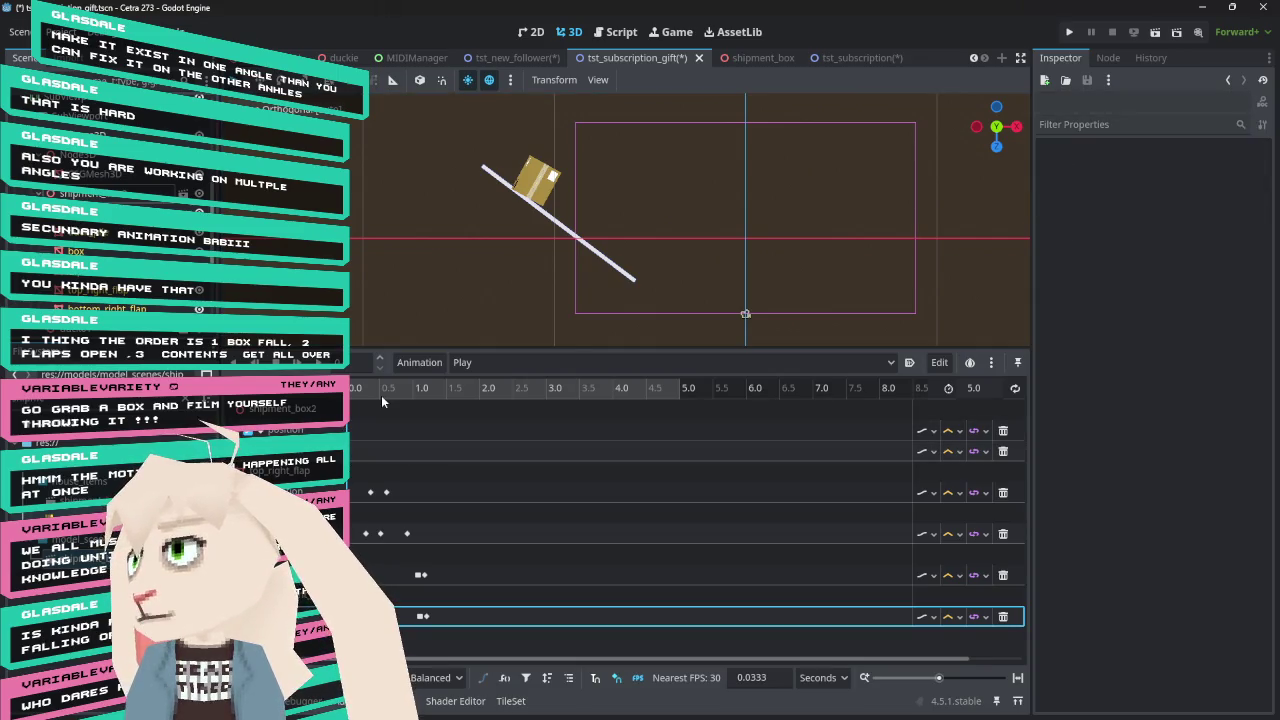
{"action": "left_click", "coordinate": [536, 180]}
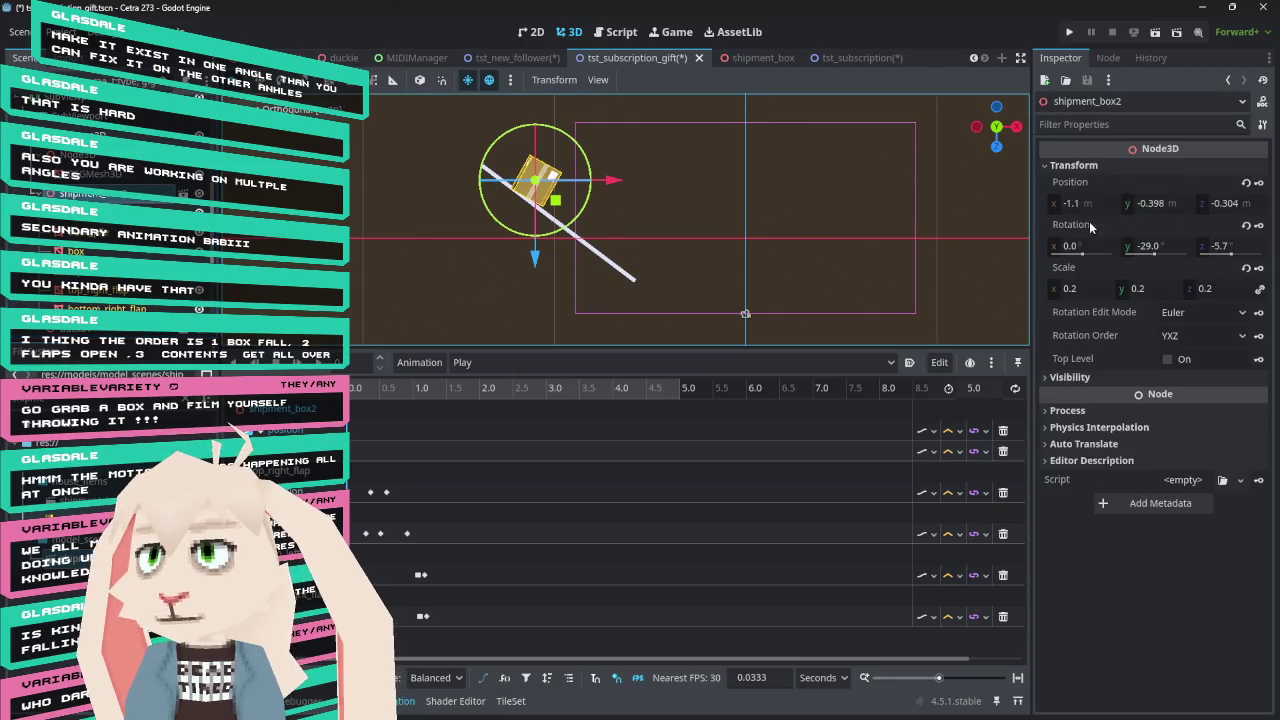
{"action": "left_click", "coordinate": [1095, 202]}
Zero the box's transform values to 0, 0, 0 in the Inspector and refocus the view
{"action": "type", "text": "0"}
{"action": "key", "text": "Tab"}
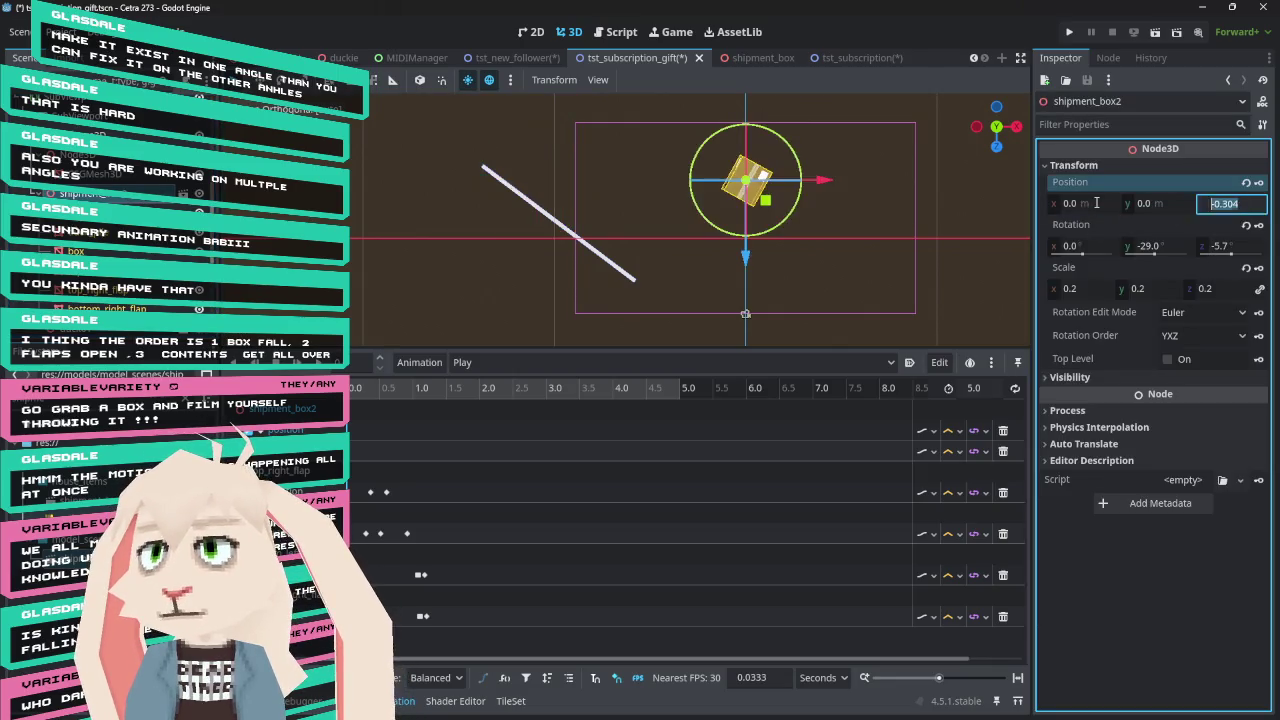
{"action": "type", "text": "0"}
{"action": "key", "text": "Tab"}
{"action": "type", "text": "0"}
{"action": "key", "text": "Tab"}
{"action": "key", "text": "Tab"}
{"action": "type", "text": "0"}
{"action": "key", "text": "Tab"}
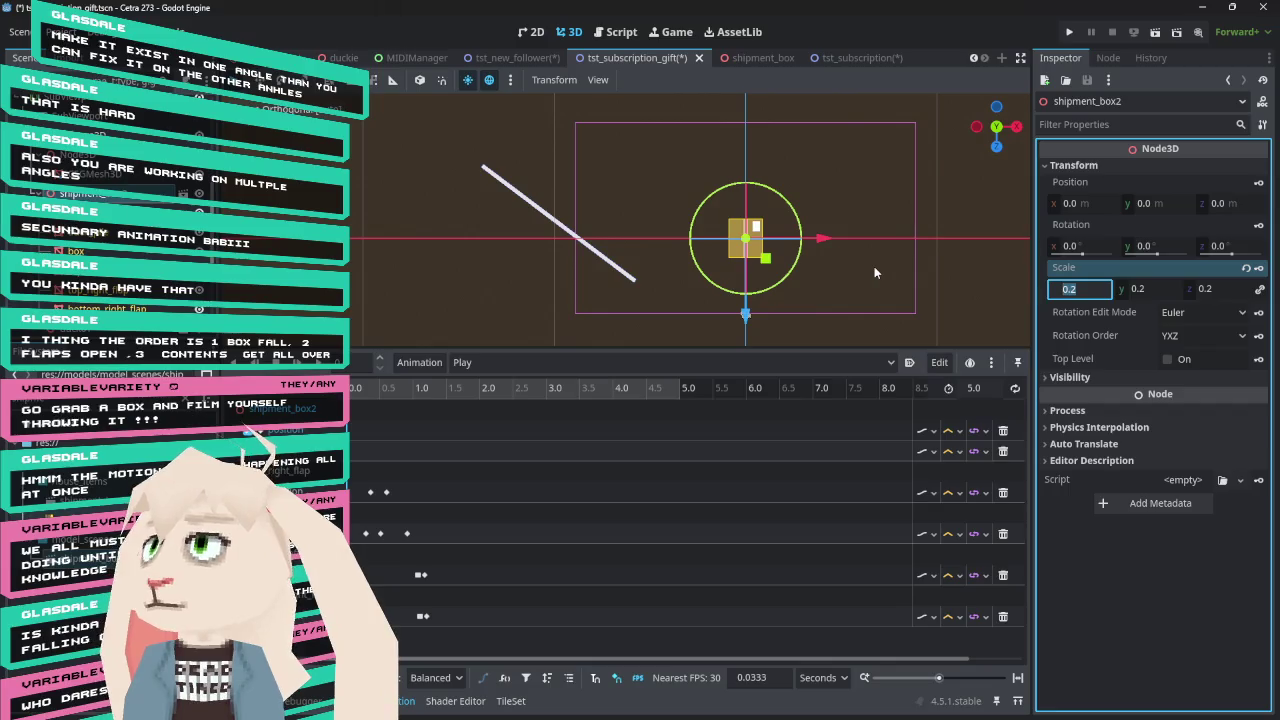
{"action": "mouse_move", "coordinate": [880, 211]}
{"action": "left_mouse_down"}
{"action": "mouse_move", "coordinate": [1007, 313]}
{"action": "mouse_move", "coordinate": [826, 278]}
{"action": "mouse_move", "coordinate": [843, 258]}
{"action": "mouse_move", "coordinate": [802, 202]}
{"action": "mouse_move", "coordinate": [737, 222]}
{"action": "left_mouse_up"}
{"action": "type", "text": "f"}
{"action": "mouse_move", "coordinate": [762, 264]}
{"action": "left_mouse_down"}
{"action": "mouse_move", "coordinate": [818, 269]}
{"action": "mouse_move", "coordinate": [814, 222]}
{"action": "mouse_move", "coordinate": [859, 253]}
{"action": "left_mouse_up"}
{"action": "type", "text": "ff"}
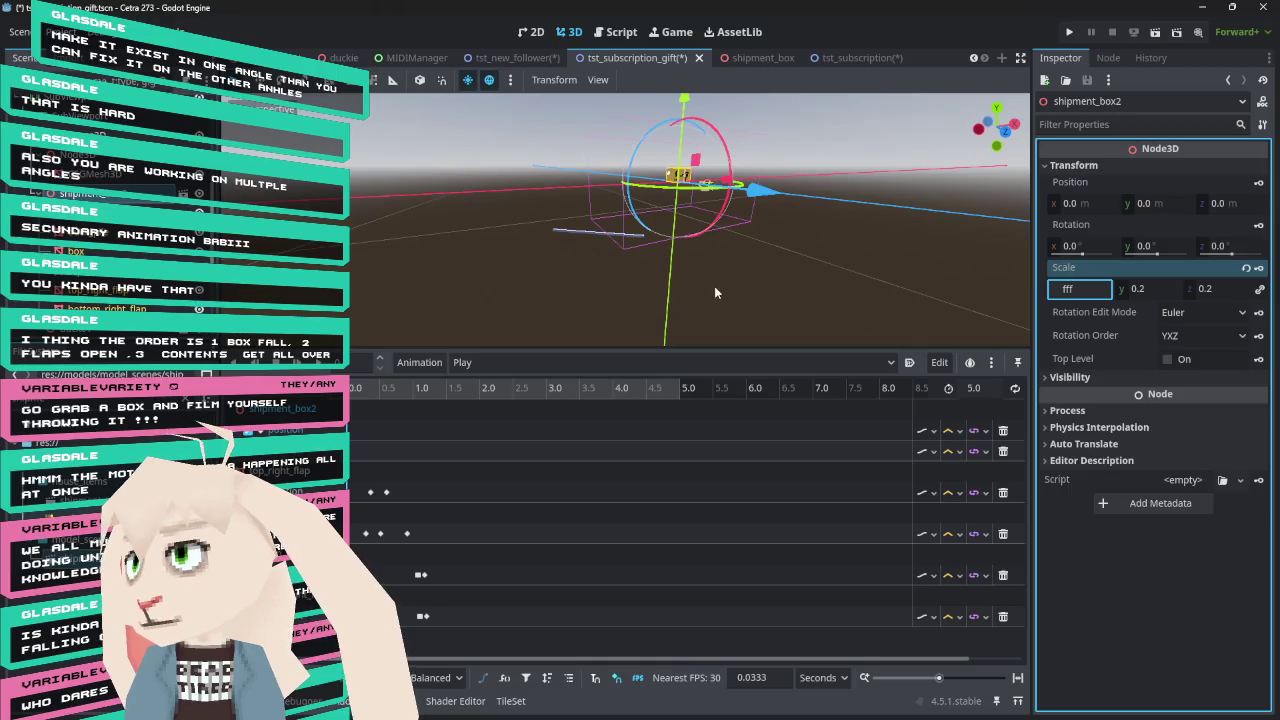
Orbit the scene while clicking the box and ramp meshes, ending with the box selected
{"action": "left_click", "coordinate": [714, 292]}
{"action": "left_click_drag", "start_coordinate": [720, 292], "coordinate": [710, 292]}
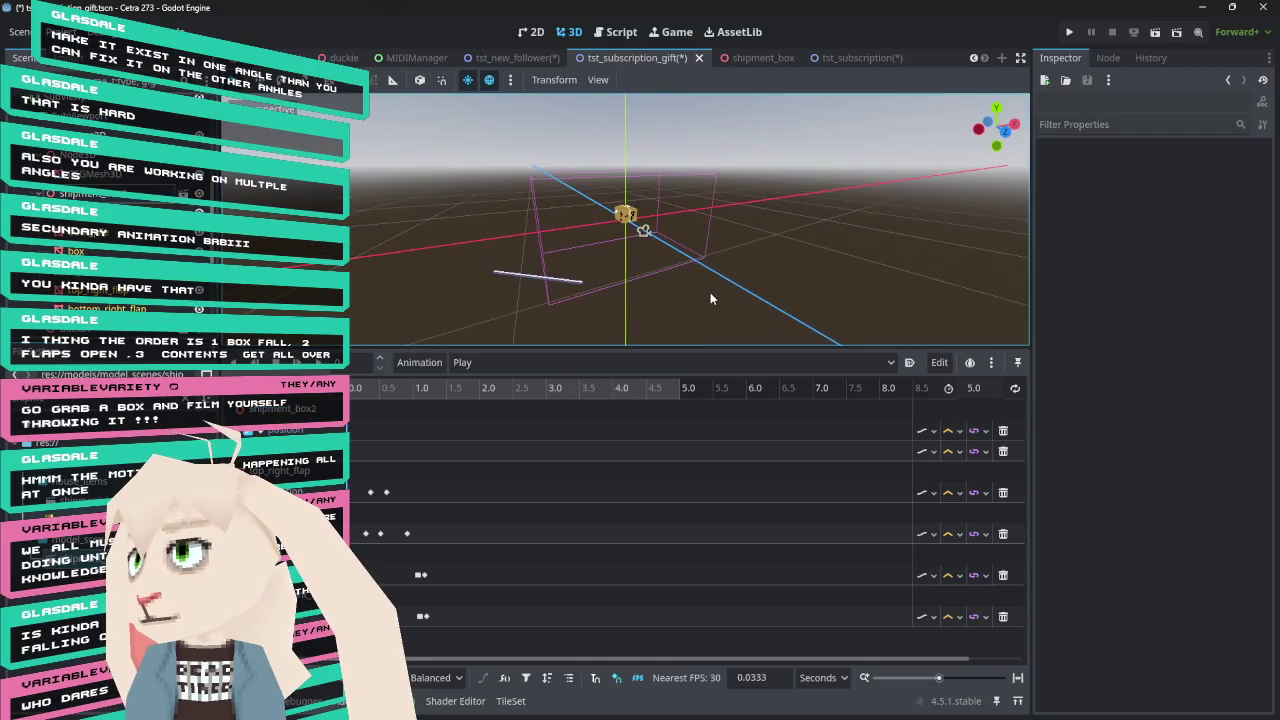
{"action": "left_click", "coordinate": [695, 250]}
{"action": "left_click", "coordinate": [530, 278]}
{"action": "mouse_move", "coordinate": [530, 278]}
{"action": "left_mouse_down"}
{"action": "mouse_move", "coordinate": [700, 195]}
{"action": "mouse_move", "coordinate": [818, 203]}
{"action": "mouse_move", "coordinate": [686, 284]}
{"action": "mouse_move", "coordinate": [724, 221]}
{"action": "mouse_move", "coordinate": [780, 236]}
{"action": "mouse_move", "coordinate": [740, 205]}
{"action": "left_mouse_up"}
{"action": "left_click", "coordinate": [770, 203]}
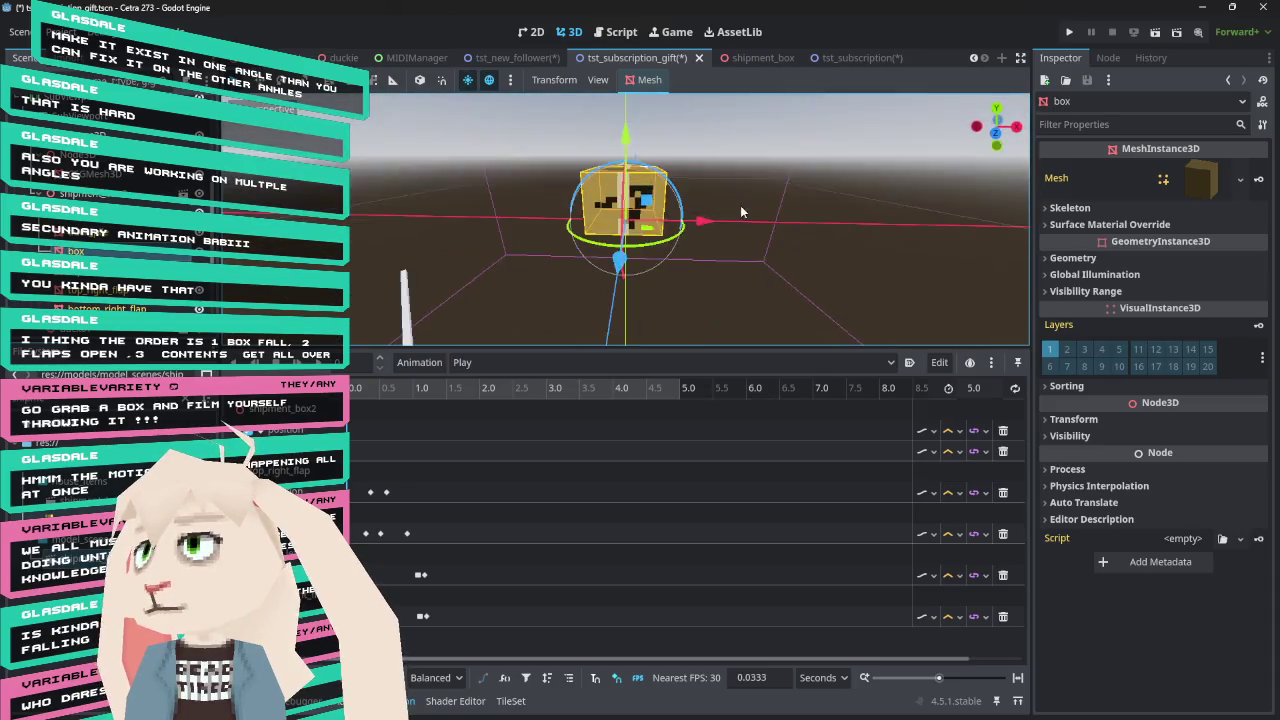
Zoom and orbit to a level head-on view of the box, then select parent shipment_box2
{"action": "scroll", "coordinate": [733, 269], "scroll_direction": "up", "scroll_amount": 5}
{"action": "scroll", "coordinate": [735, 268], "scroll_direction": "up", "scroll_amount": 2}
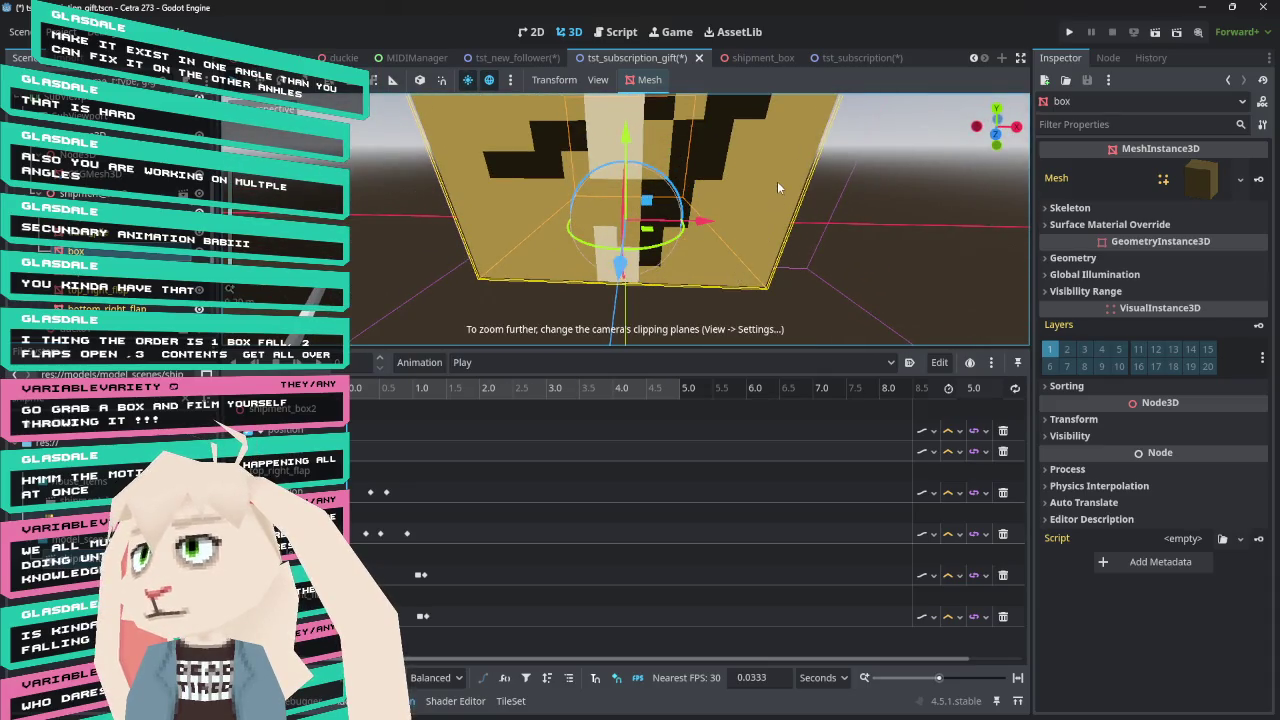
{"action": "scroll", "coordinate": [777, 181], "scroll_direction": "down", "scroll_amount": 4}
{"action": "mouse_move", "coordinate": [776, 183]}
{"action": "left_mouse_down"}
{"action": "mouse_move", "coordinate": [776, 268]}
{"action": "mouse_move", "coordinate": [412, 252]}
{"action": "left_mouse_up"}
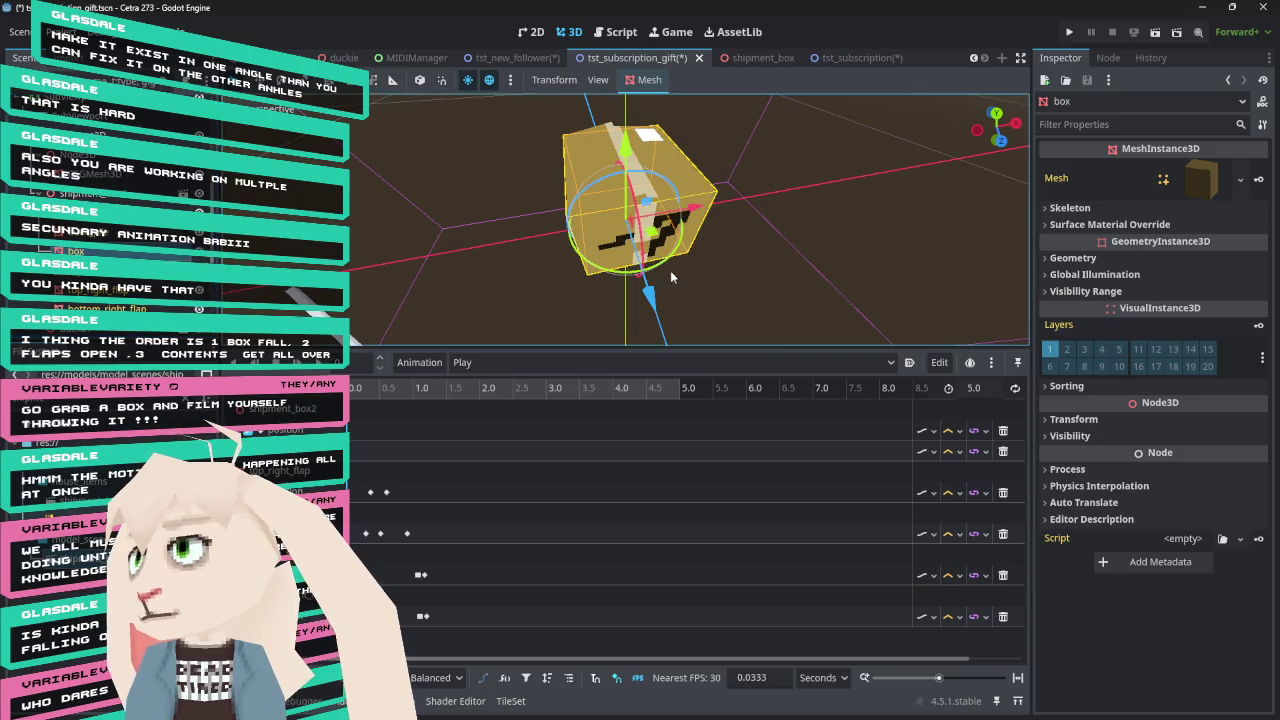
{"action": "scroll", "coordinate": [686, 166], "scroll_direction": "down", "scroll_amount": 3}
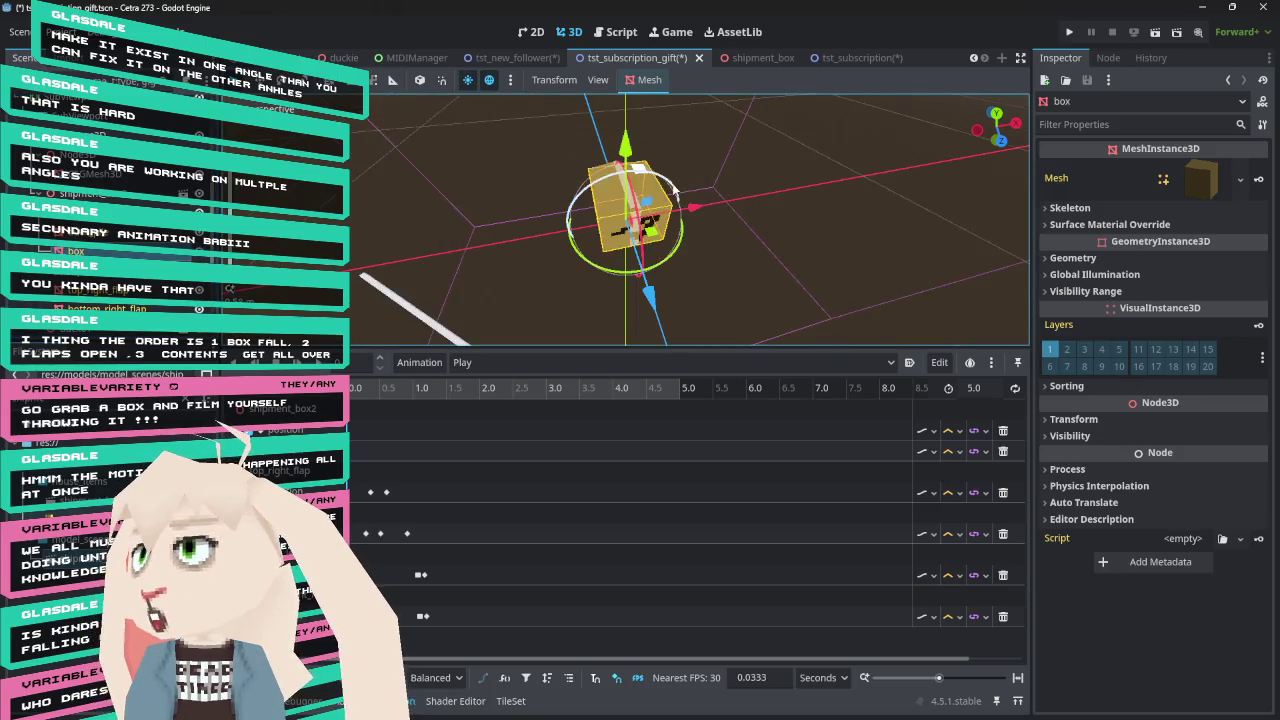
{"action": "mouse_move", "coordinate": [762, 205]}
{"action": "left_mouse_down"}
{"action": "mouse_move", "coordinate": [736, 108]}
{"action": "mouse_move", "coordinate": [726, 200]}
{"action": "mouse_move", "coordinate": [718, 94]}
{"action": "left_mouse_up"}
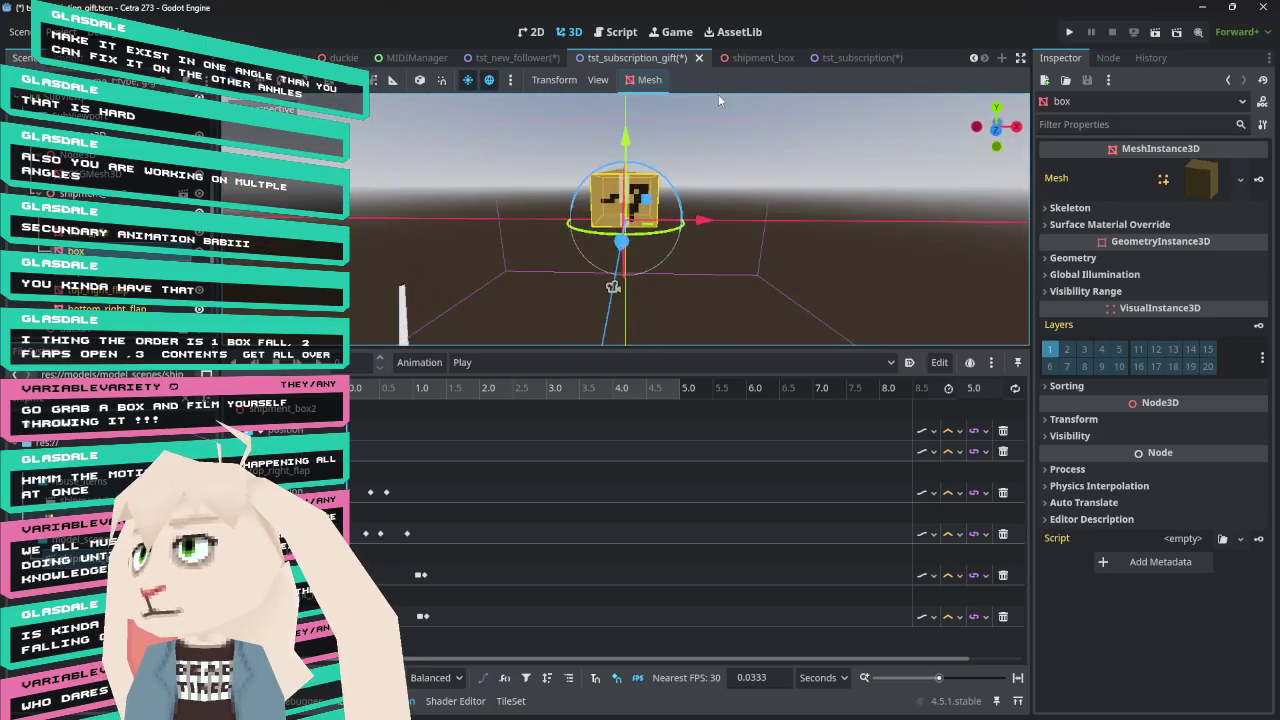
{"action": "mouse_move", "coordinate": [723, 349]}
{"action": "left_mouse_down"}
{"action": "mouse_move", "coordinate": [734, 306]}
{"action": "mouse_move", "coordinate": [730, 318]}
{"action": "left_mouse_up"}
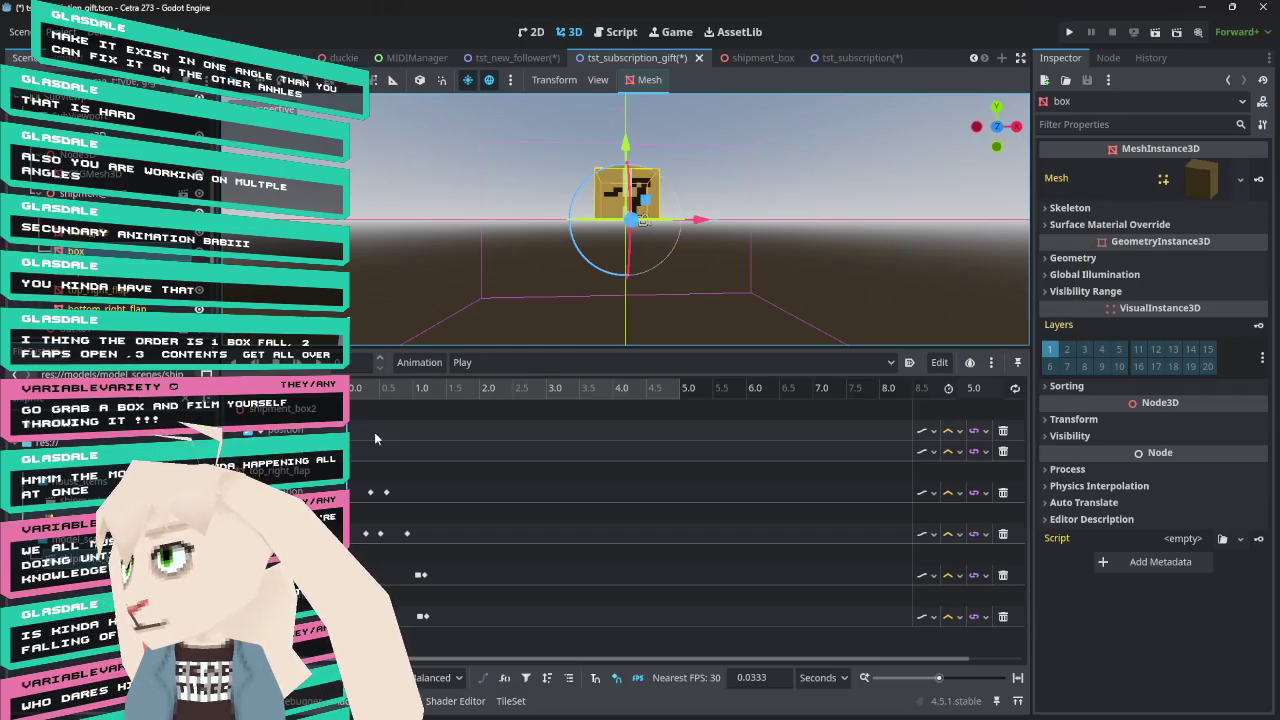
{"action": "key", "text": "Up"}
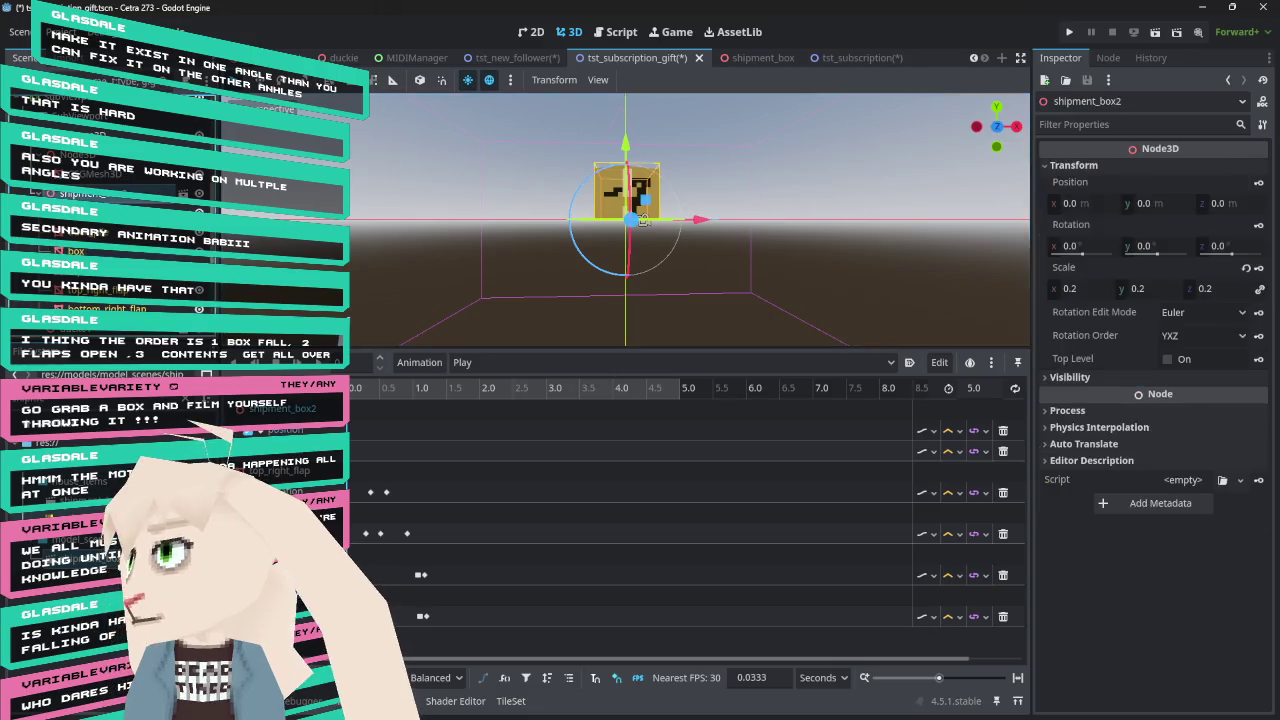
Key the box's zeroed position and rotation at 0.0, then scrub and check the keyframe
{"action": "left_click", "coordinate": [1262, 186]}
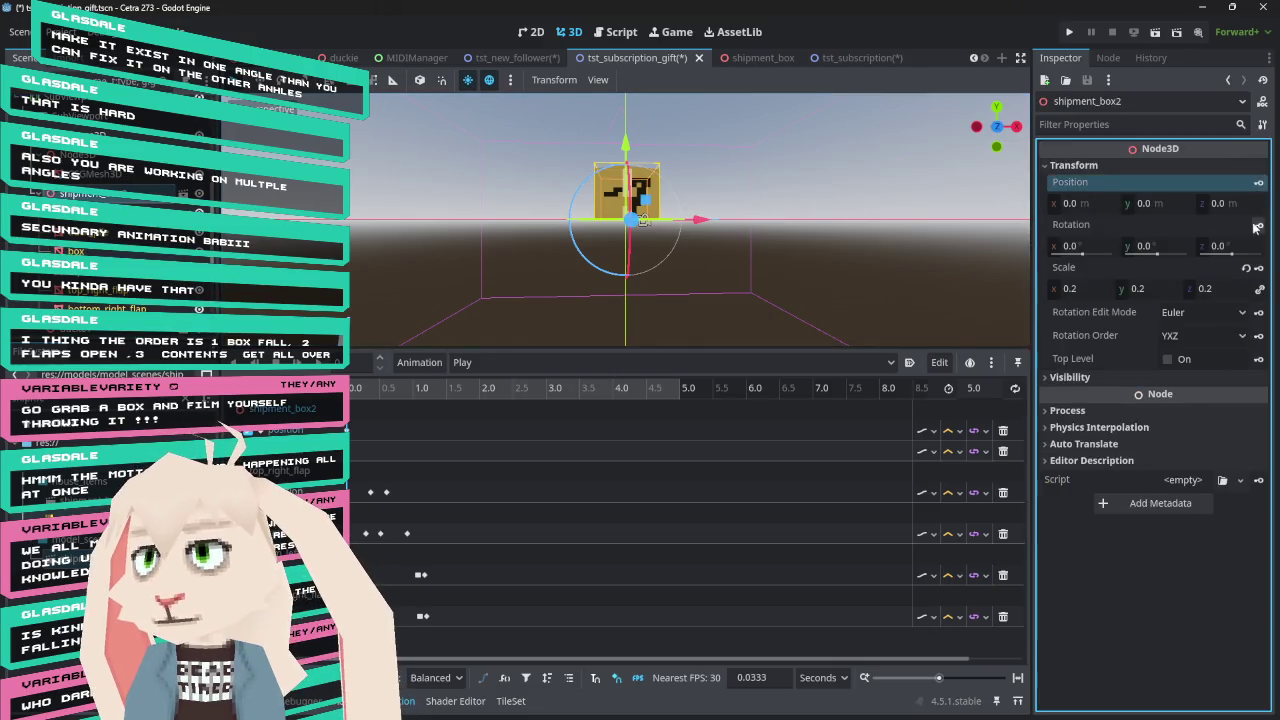
{"action": "left_click", "coordinate": [1253, 228]}
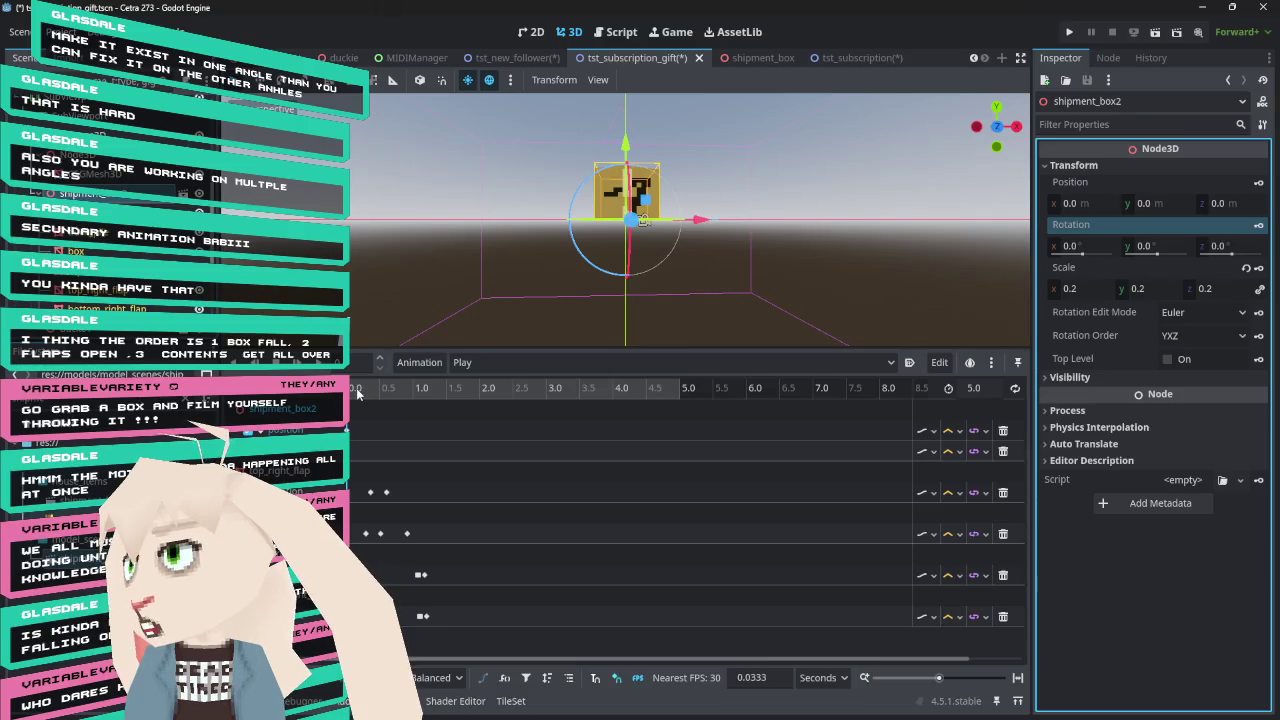
{"action": "left_click_drag", "start_coordinate": [357, 393], "coordinate": [372, 393]}
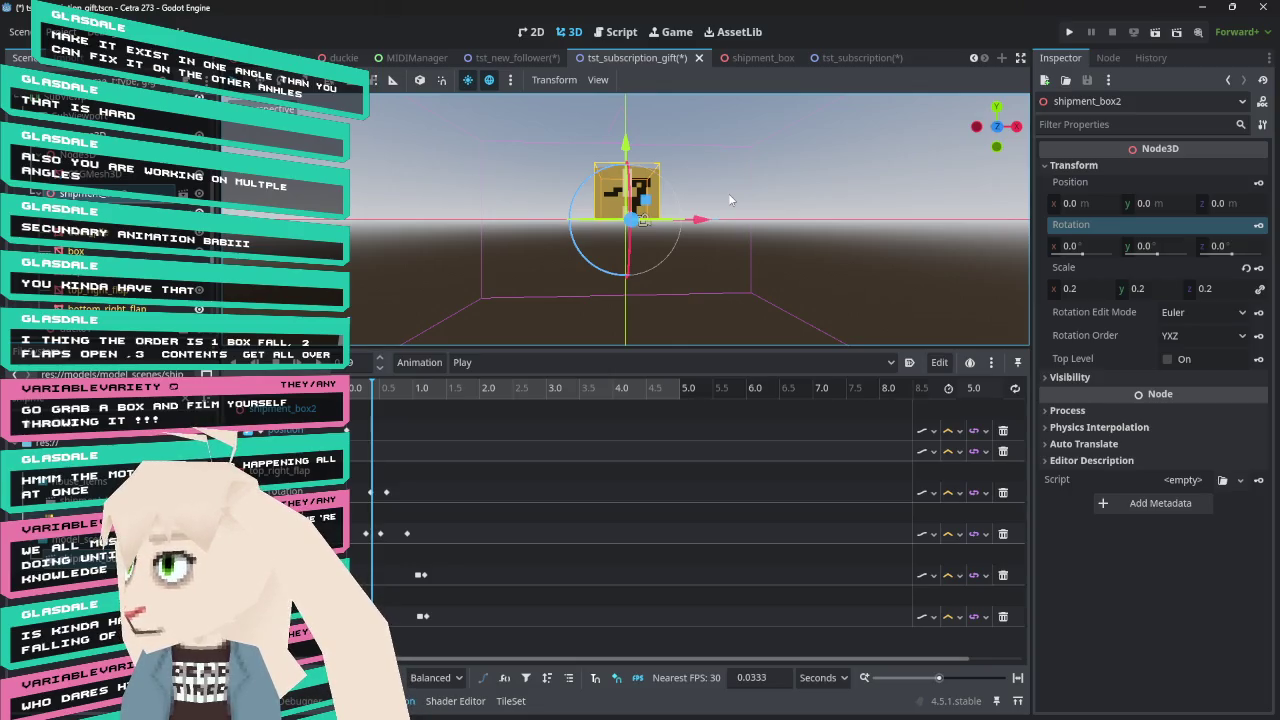
{"action": "left_click", "coordinate": [356, 389]}
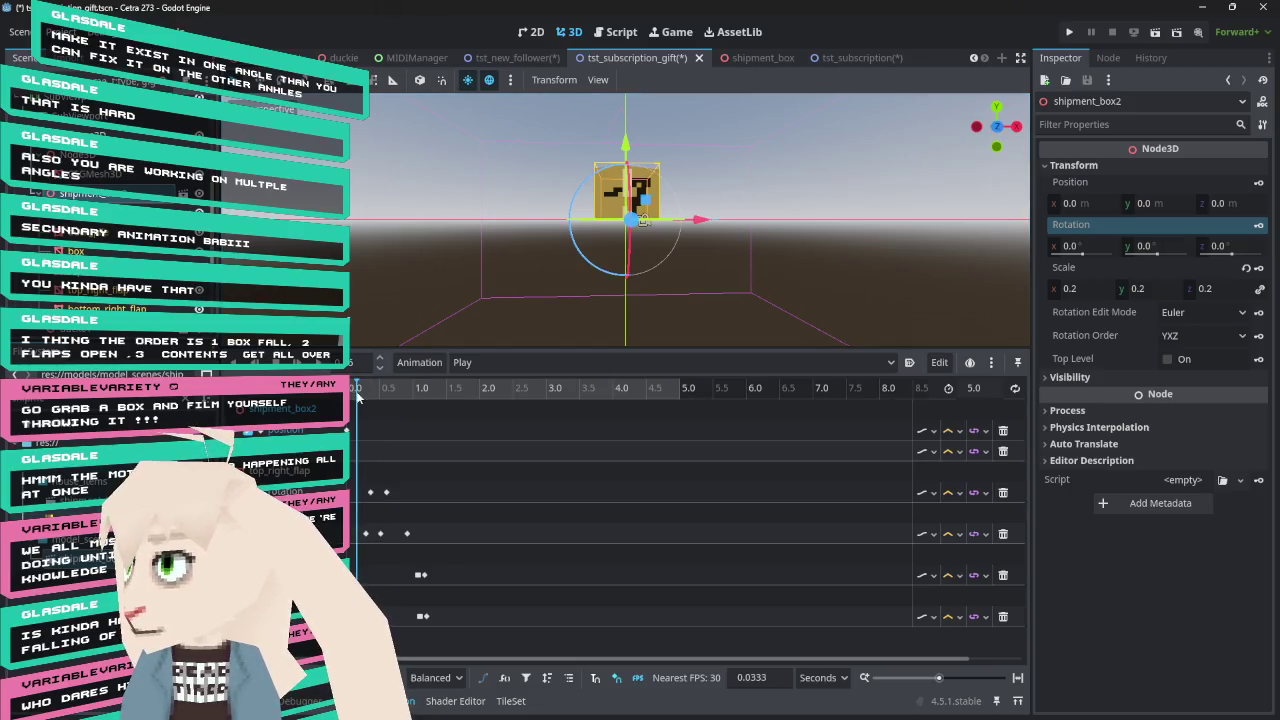
{"action": "left_click", "coordinate": [352, 431]}
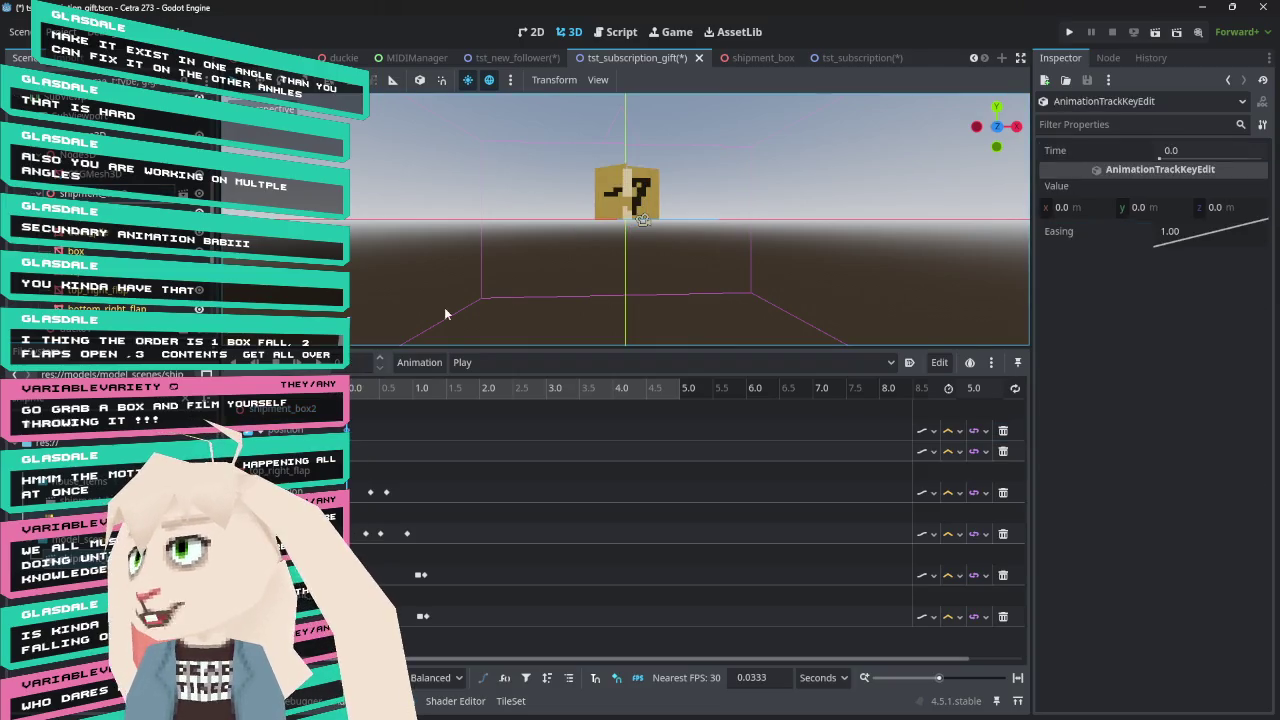
Select the box in the viewport and raise it slightly, to Y 0.108 m
{"action": "left_click", "coordinate": [640, 208]}
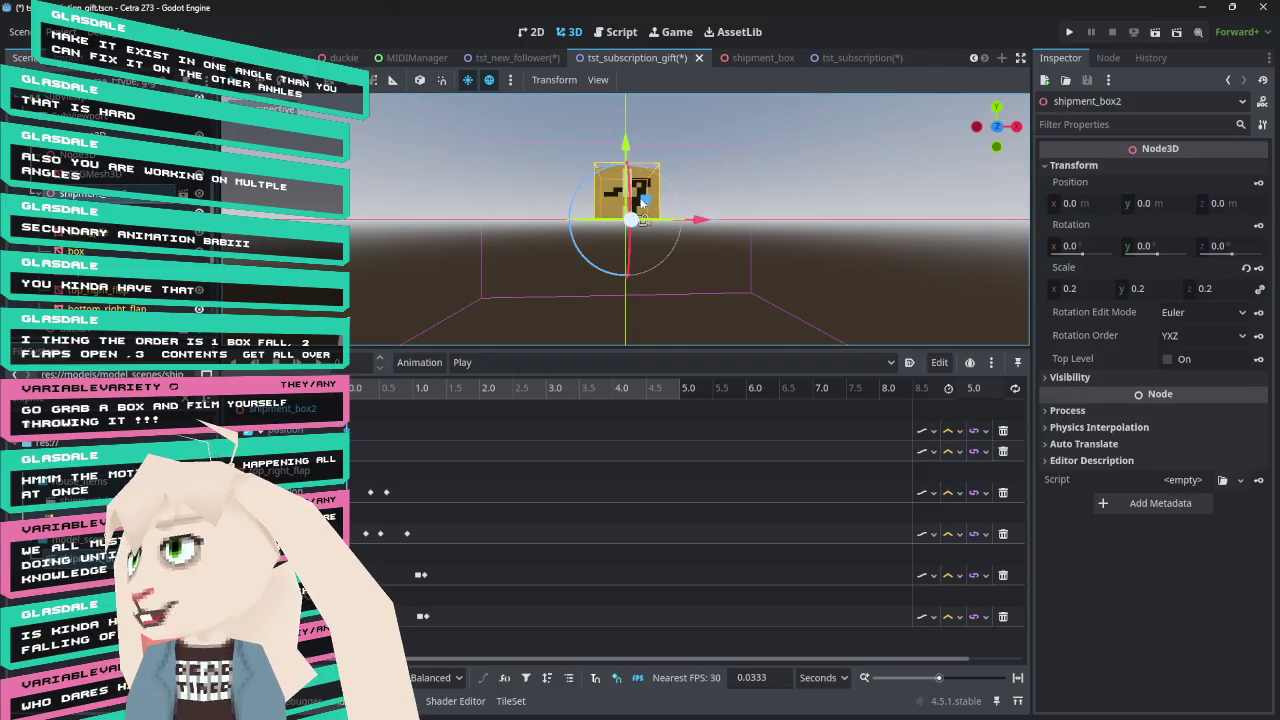
{"action": "scroll", "coordinate": [679, 175], "scroll_direction": "down", "scroll_amount": 2}
{"action": "scroll", "coordinate": [680, 176], "scroll_direction": "down", "scroll_amount": 2}
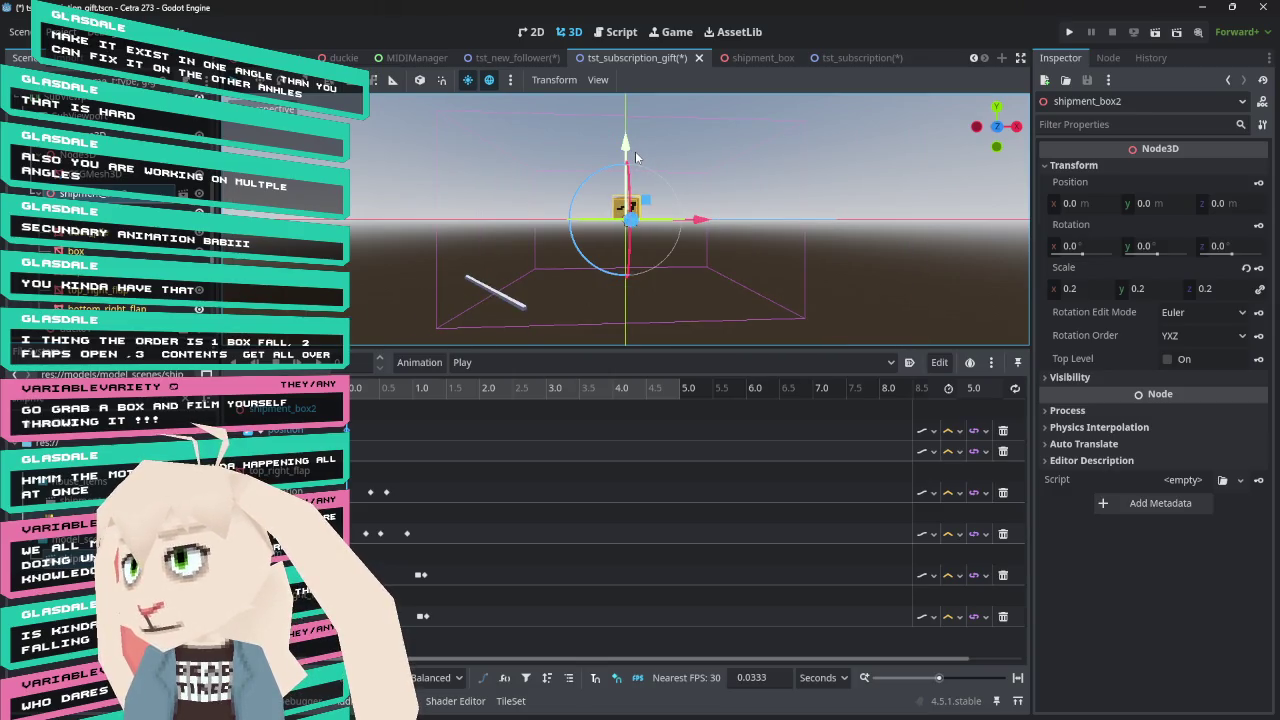
{"action": "left_click_drag", "start_coordinate": [635, 157], "coordinate": [640, 138]}
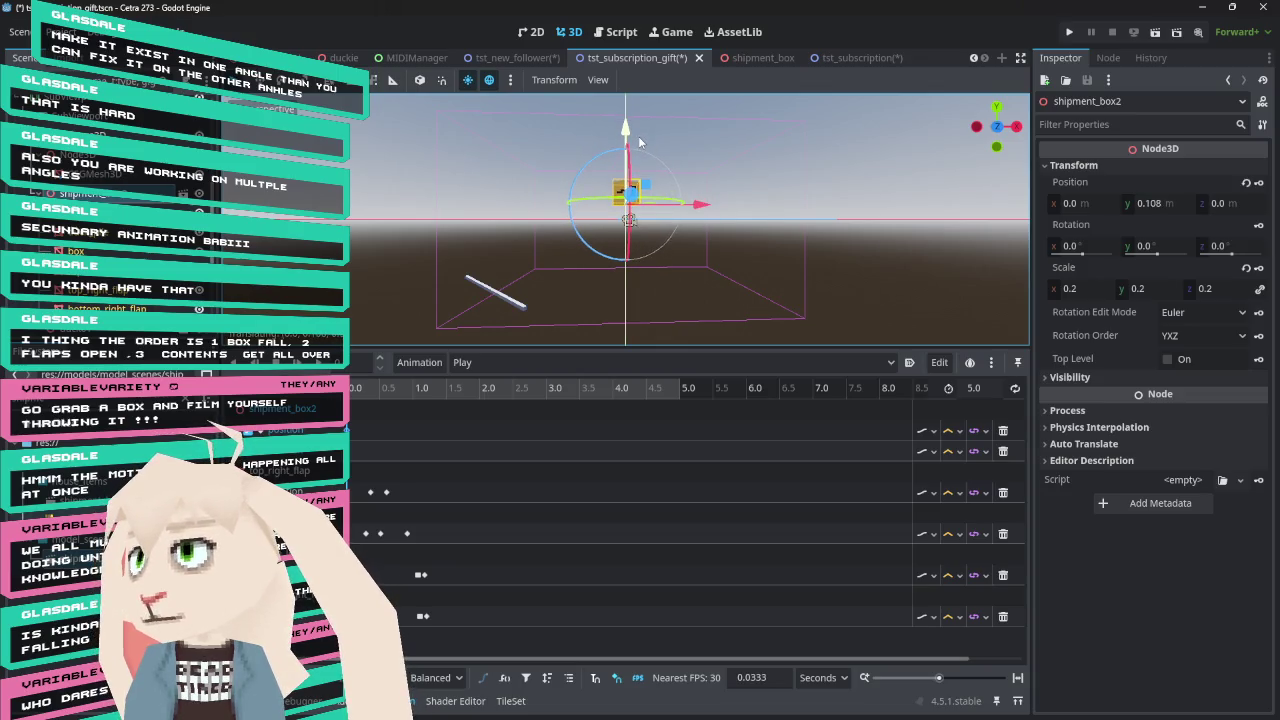
Set the box's Position Y to 0.15 and keyframe its position at time 0
{"action": "left_click", "coordinate": [1160, 203]}
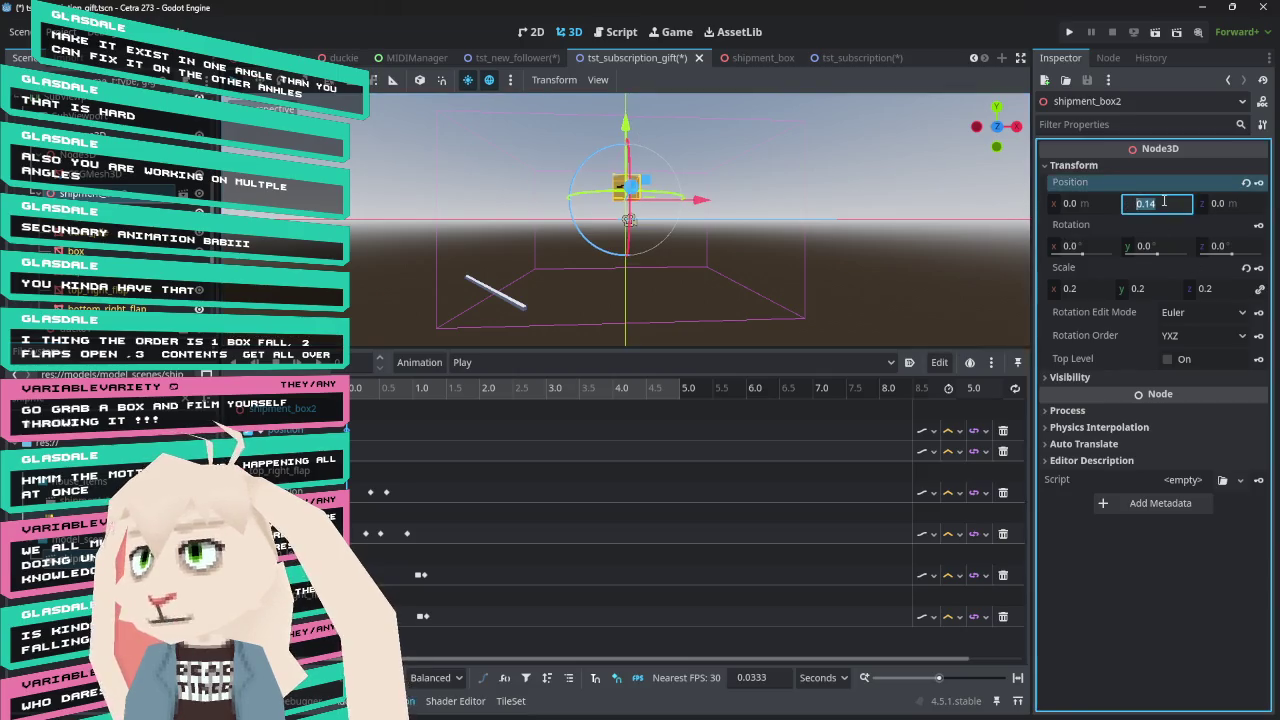
{"action": "key", "text": "BackSpace"}
{"action": "type", "text": "0.15"}
{"action": "key", "text": "Return"}
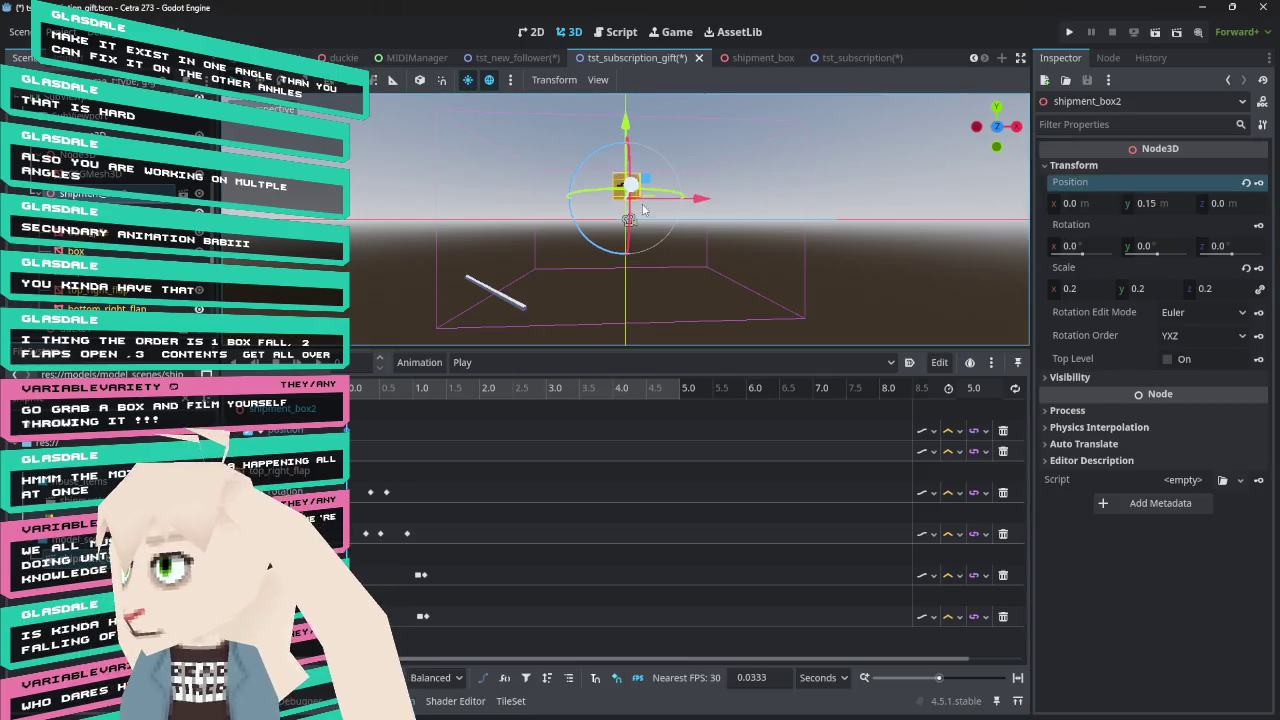
{"action": "mouse_move", "coordinate": [731, 197]}
{"action": "left_mouse_down"}
{"action": "mouse_move", "coordinate": [765, 212]}
{"action": "mouse_move", "coordinate": [775, 250]}
{"action": "left_mouse_up"}
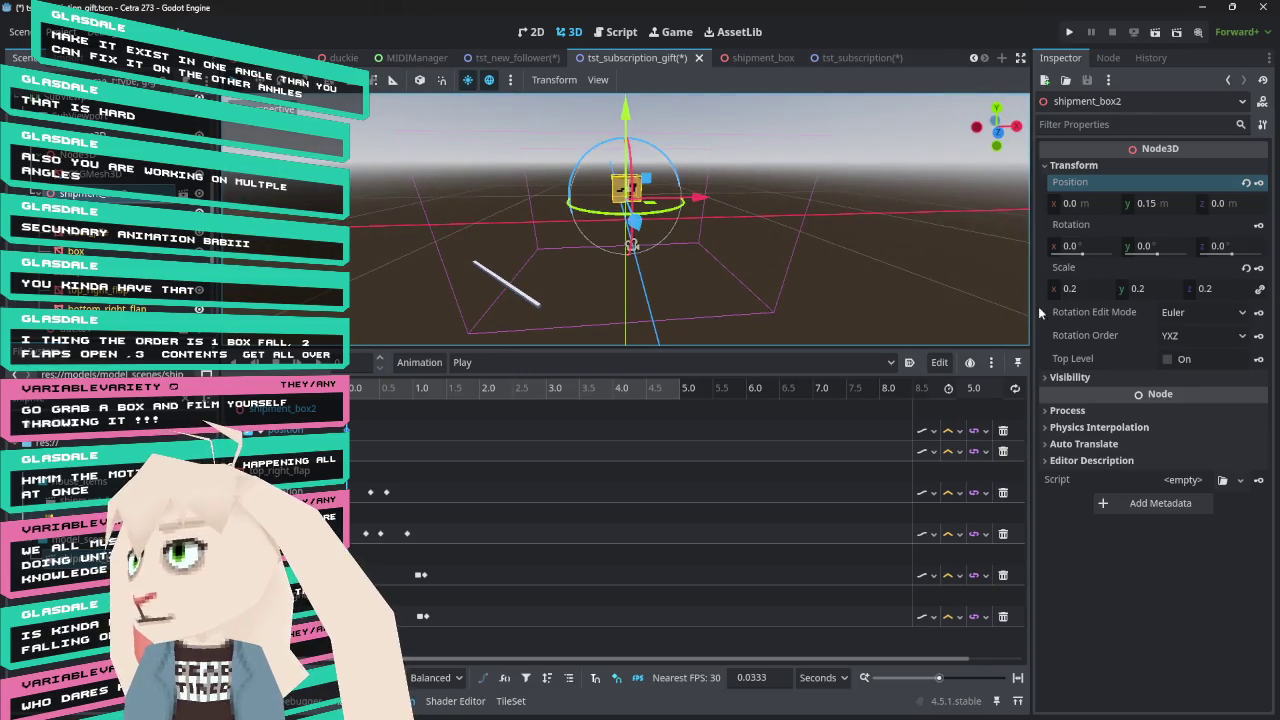
{"action": "left_click", "coordinate": [1259, 182]}
{"action": "left_click", "coordinate": [362, 395]}
At about 0.5 s, tilt the box -48.7° around Z, shift it right and lower, and key its position
{"action": "left_click_drag", "start_coordinate": [362, 395], "coordinate": [381, 396]}
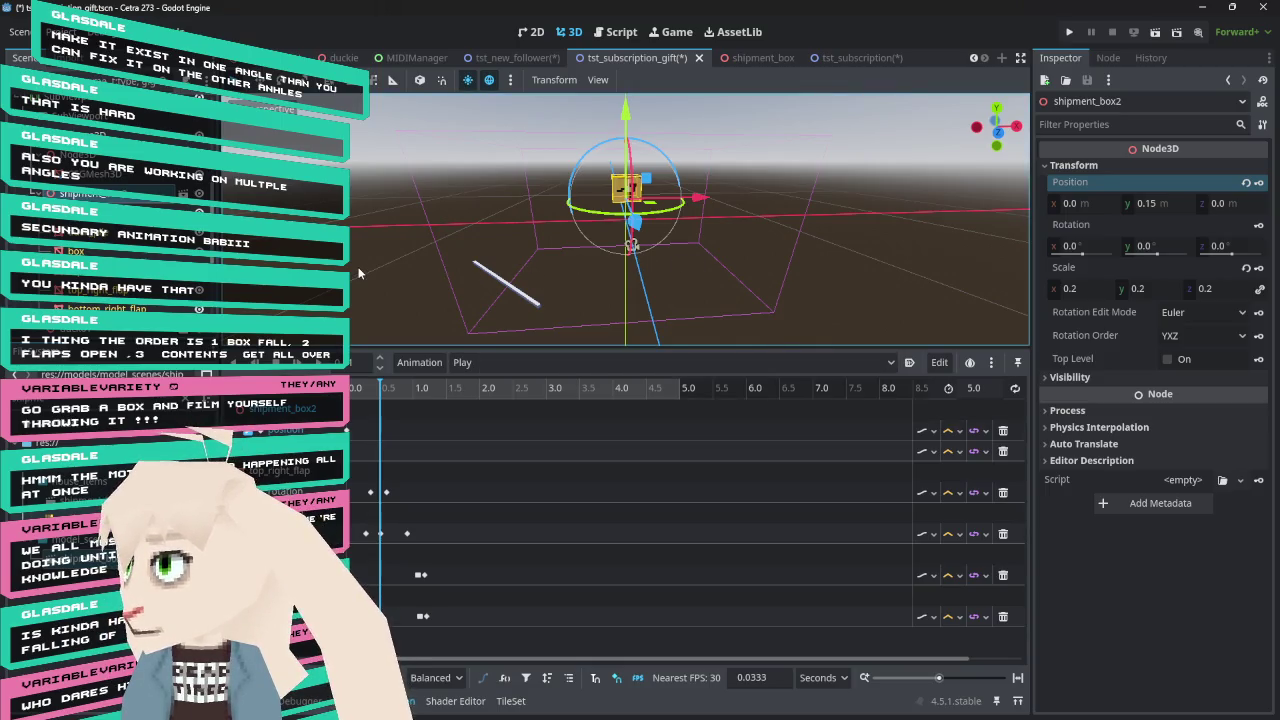
{"action": "mouse_move", "coordinate": [568, 268]}
{"action": "left_mouse_down"}
{"action": "mouse_move", "coordinate": [771, 240]}
{"action": "mouse_move", "coordinate": [760, 235]}
{"action": "mouse_move", "coordinate": [760, 280]}
{"action": "mouse_move", "coordinate": [755, 268]}
{"action": "left_mouse_up"}
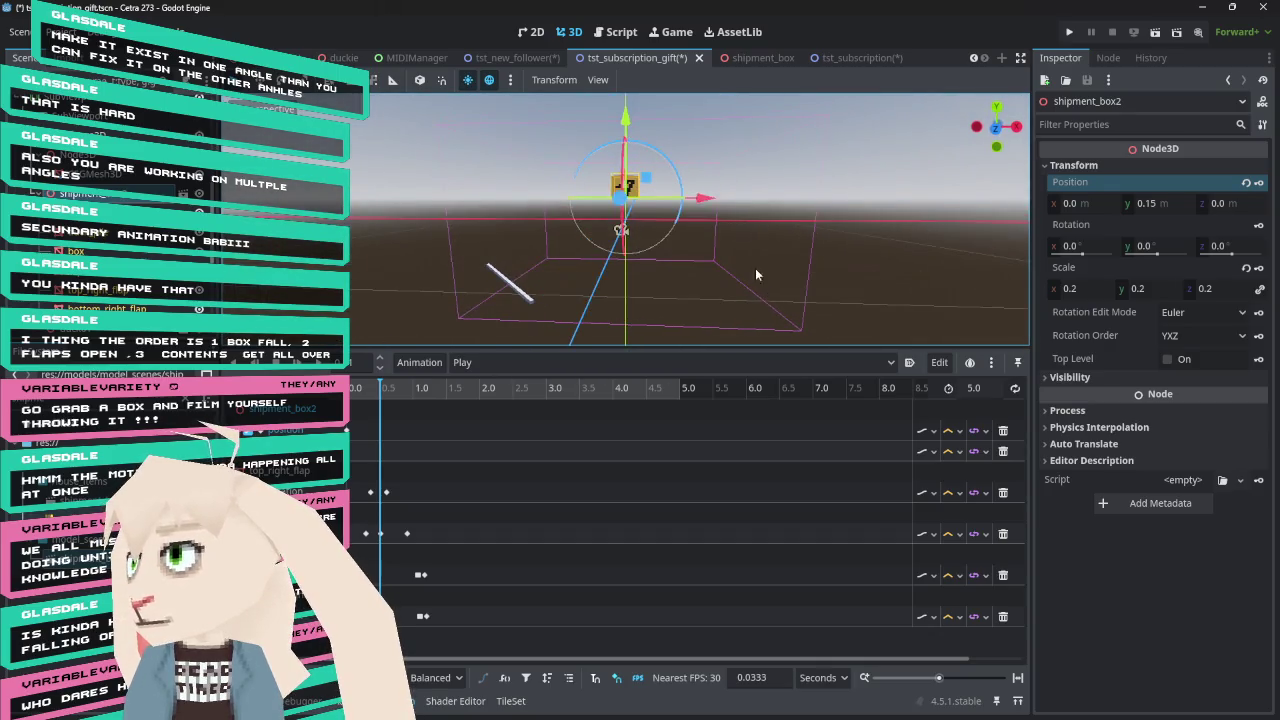
{"action": "mouse_move", "coordinate": [380, 392]}
{"action": "left_mouse_down"}
{"action": "mouse_move", "coordinate": [364, 392]}
{"action": "mouse_move", "coordinate": [383, 392]}
{"action": "left_mouse_up"}
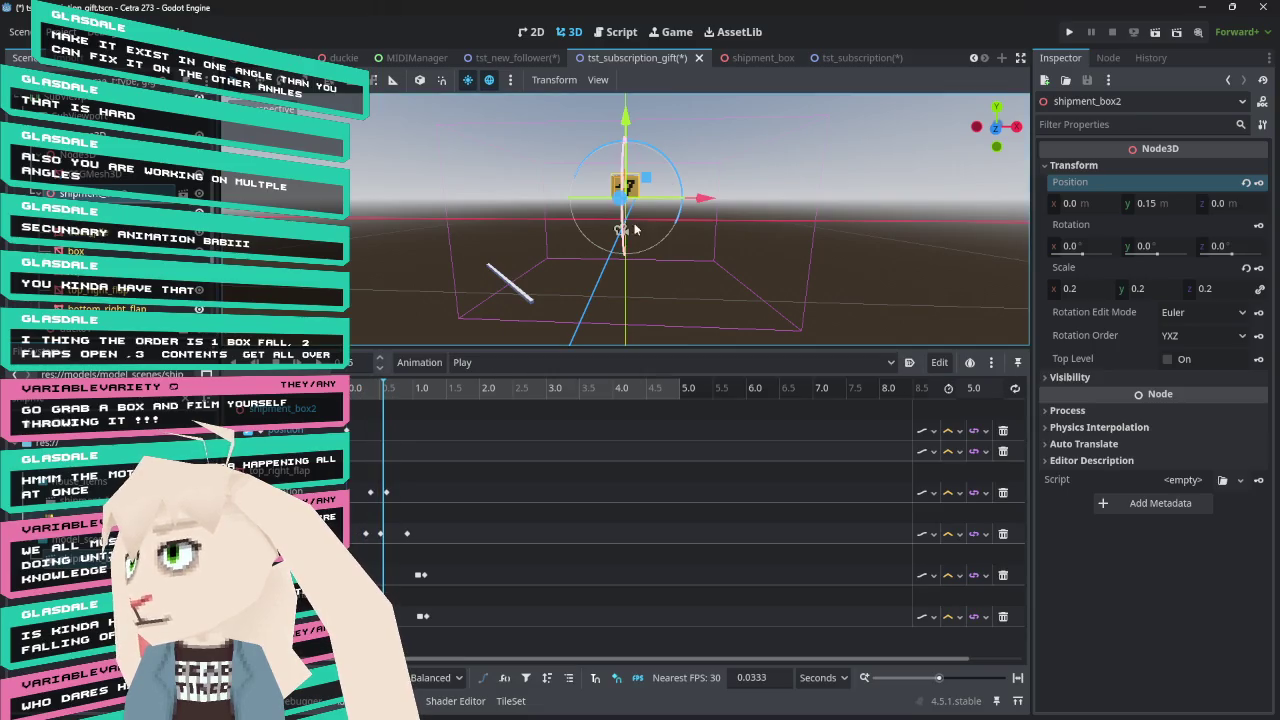
{"action": "mouse_move", "coordinate": [679, 175]}
{"action": "left_mouse_down"}
{"action": "mouse_move", "coordinate": [704, 198]}
{"action": "mouse_move", "coordinate": [711, 234]}
{"action": "mouse_move", "coordinate": [659, 249]}
{"action": "mouse_move", "coordinate": [675, 181]}
{"action": "left_mouse_up"}
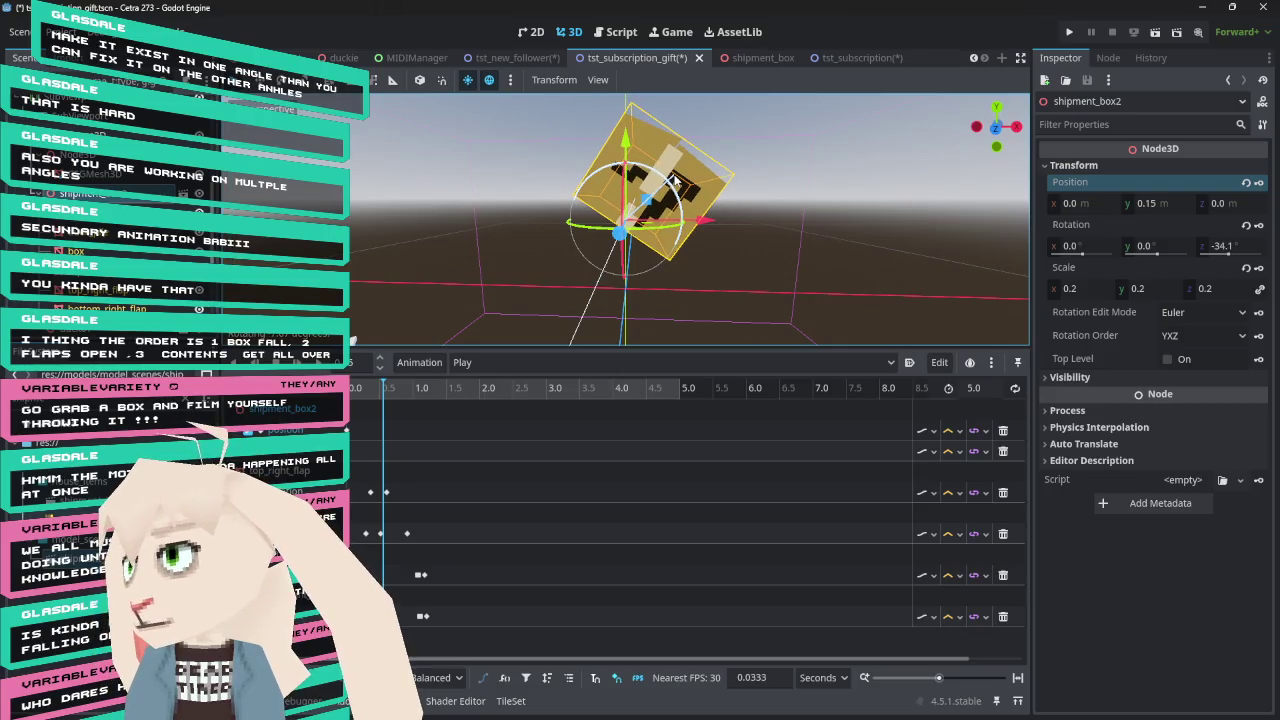
{"action": "left_click_drag", "start_coordinate": [622, 142], "coordinate": [622, 157]}
{"action": "left_click_drag", "start_coordinate": [713, 240], "coordinate": [890, 248]}
{"action": "scroll", "coordinate": [937, 171], "scroll_direction": "down", "scroll_amount": 2}
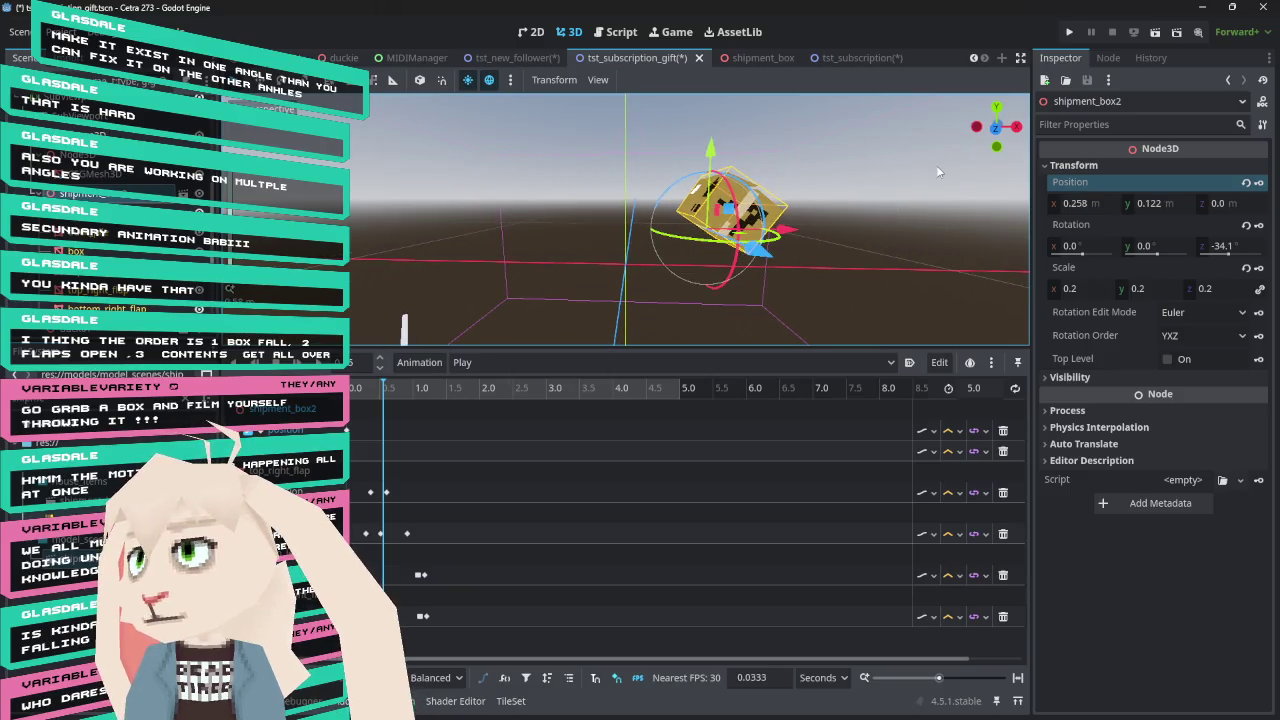
{"action": "left_click", "coordinate": [997, 130]}
{"action": "left_click_drag", "start_coordinate": [707, 141], "coordinate": [711, 163]}
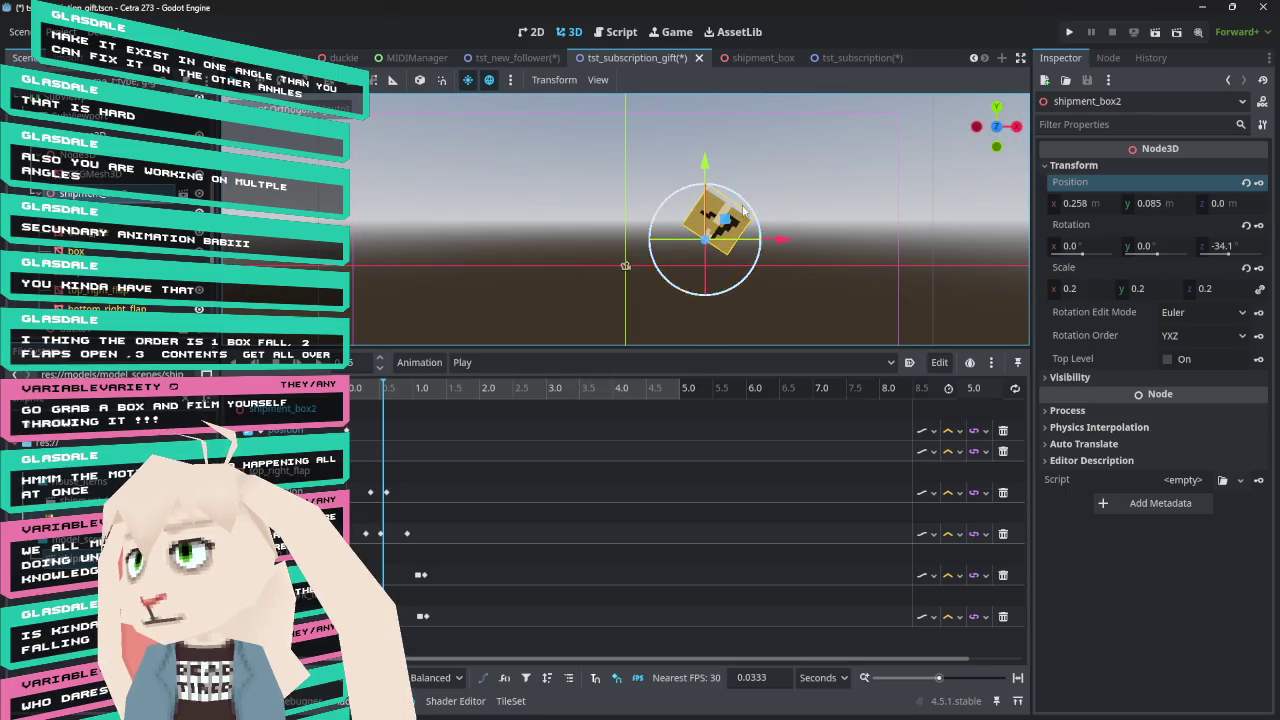
{"action": "mouse_move", "coordinate": [748, 208]}
{"action": "left_mouse_down"}
{"action": "mouse_move", "coordinate": [769, 228]}
{"action": "mouse_move", "coordinate": [760, 241]}
{"action": "left_mouse_up"}
{"action": "left_click_drag", "start_coordinate": [695, 165], "coordinate": [696, 168]}
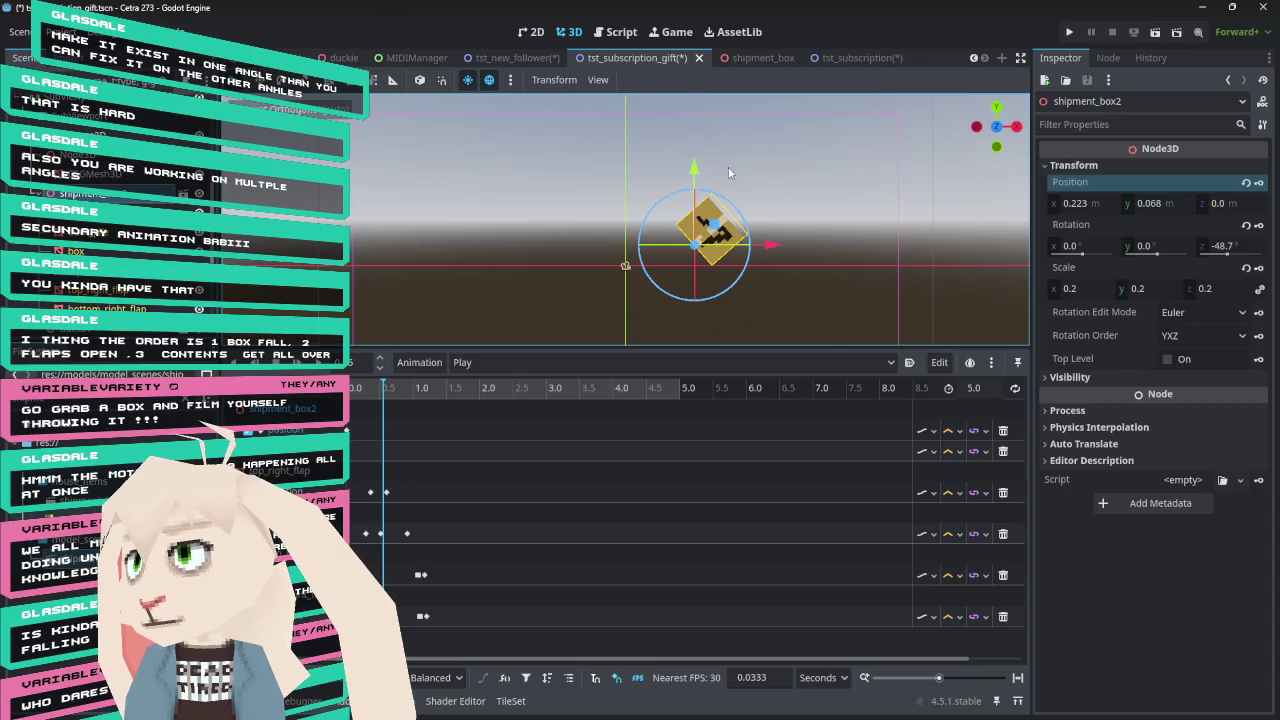
{"action": "left_click", "coordinate": [1262, 184]}
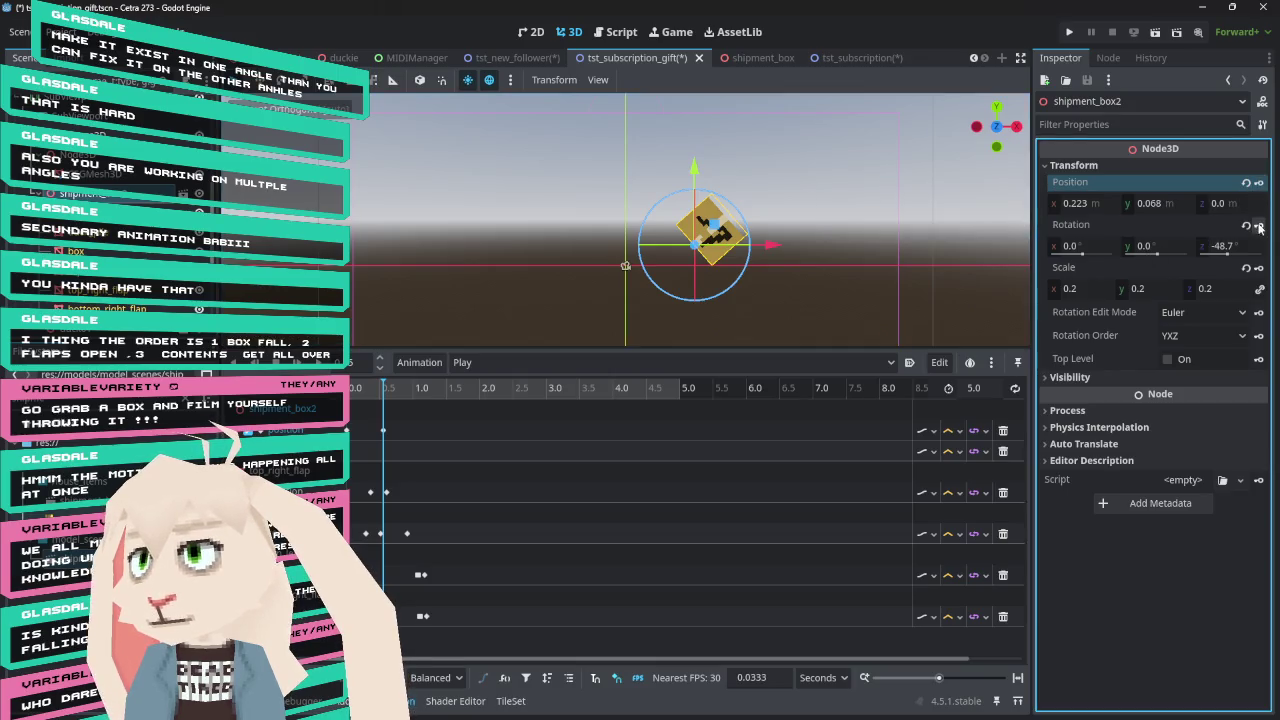
Key the tilted rotation near 0.5 s, then scrub from the start to preview the fall
{"action": "left_click", "coordinate": [1259, 225]}
{"action": "left_click", "coordinate": [356, 392]}
{"action": "mouse_move", "coordinate": [356, 392]}
{"action": "left_mouse_down"}
{"action": "mouse_move", "coordinate": [430, 390]}
{"action": "mouse_move", "coordinate": [367, 387]}
{"action": "left_mouse_up"}
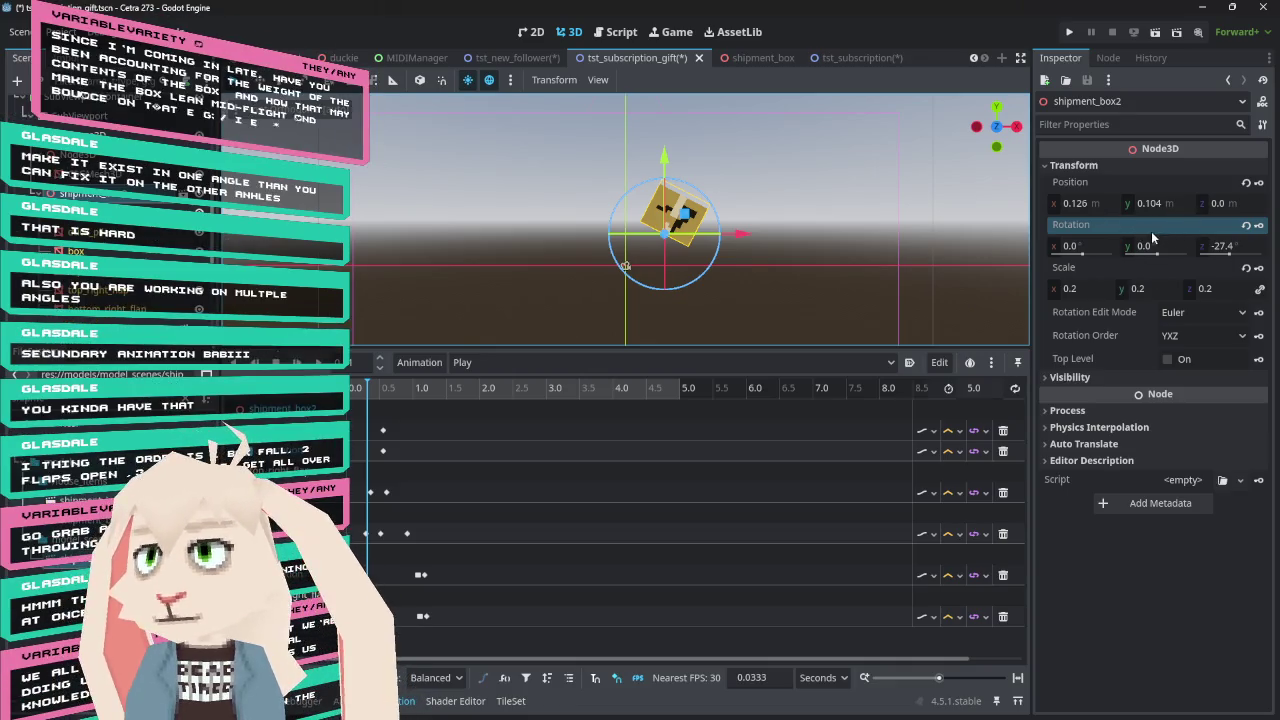
{"action": "left_click_drag", "start_coordinate": [665, 156], "coordinate": [667, 146]}
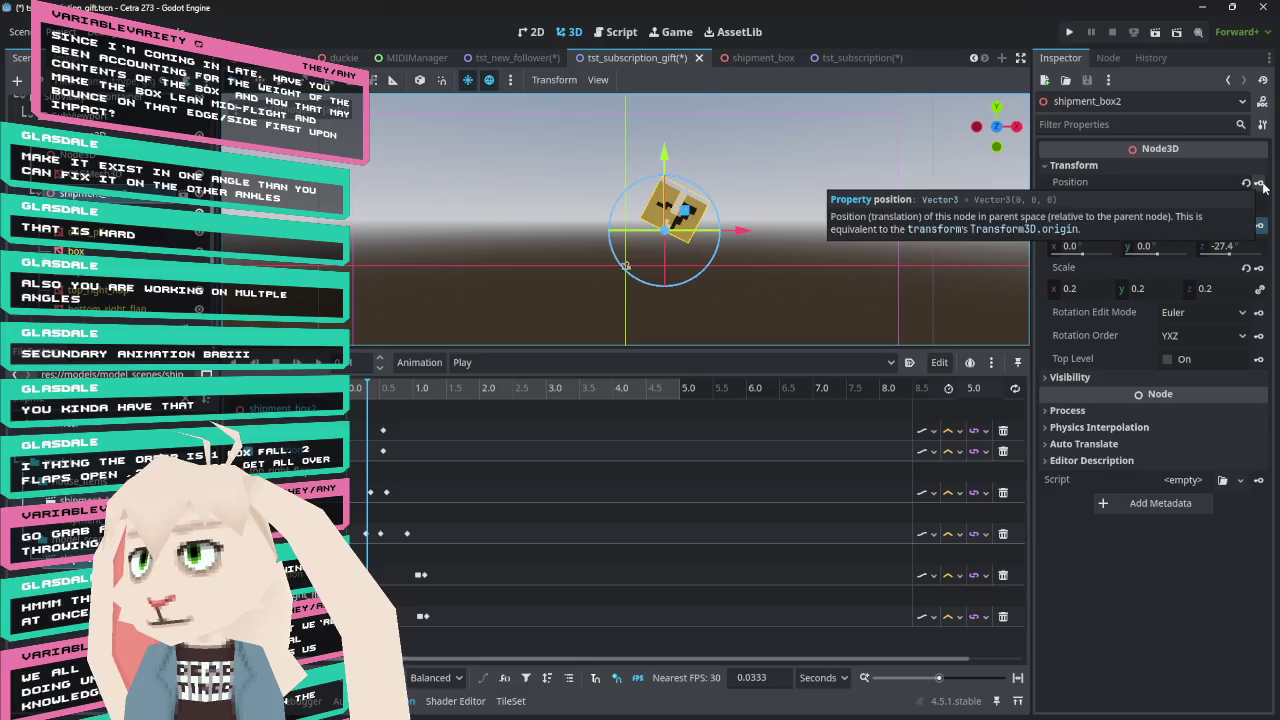
{"action": "mouse_move", "coordinate": [367, 388]}
{"action": "left_mouse_down"}
{"action": "mouse_move", "coordinate": [350, 400]}
{"action": "mouse_move", "coordinate": [414, 408]}
{"action": "left_mouse_up"}
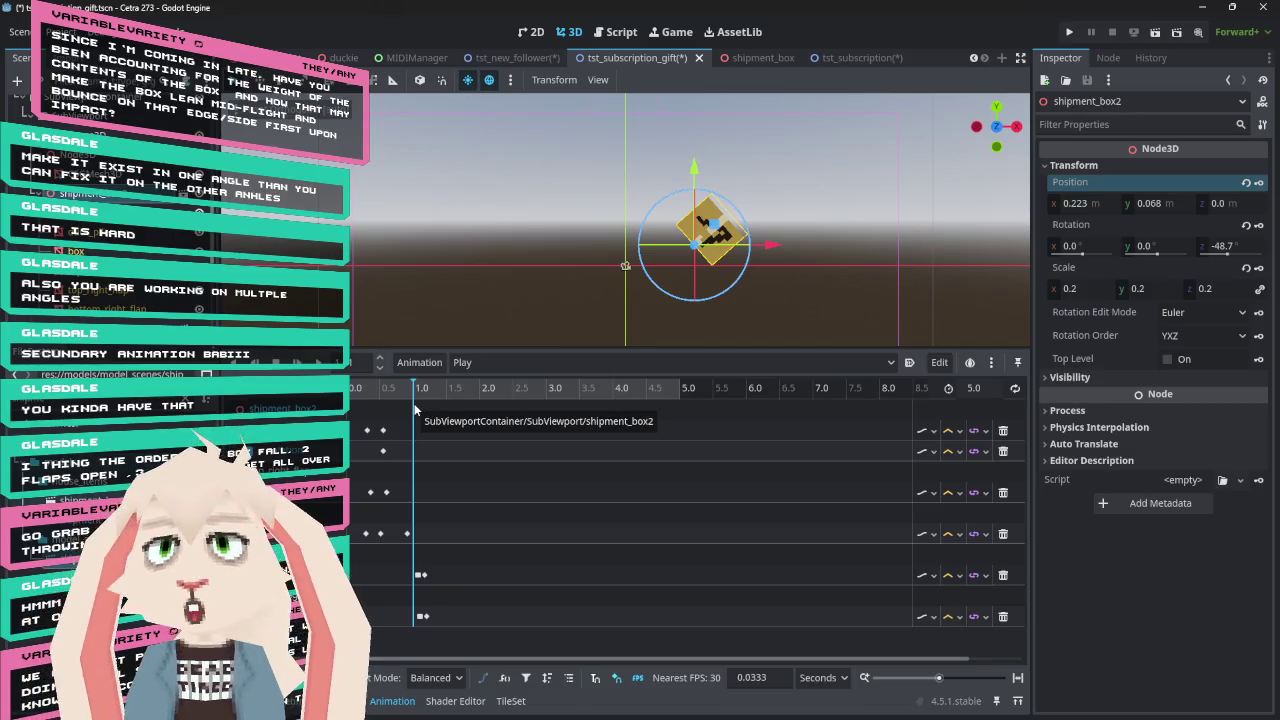
{"action": "mouse_move", "coordinate": [416, 396]}
{"action": "left_mouse_down"}
{"action": "mouse_move", "coordinate": [345, 396]}
{"action": "mouse_move", "coordinate": [383, 392]}
{"action": "mouse_move", "coordinate": [352, 396]}
{"action": "mouse_move", "coordinate": [411, 410]}
{"action": "mouse_move", "coordinate": [348, 412]}
{"action": "mouse_move", "coordinate": [414, 415]}
{"action": "mouse_move", "coordinate": [400, 415]}
{"action": "left_mouse_up"}
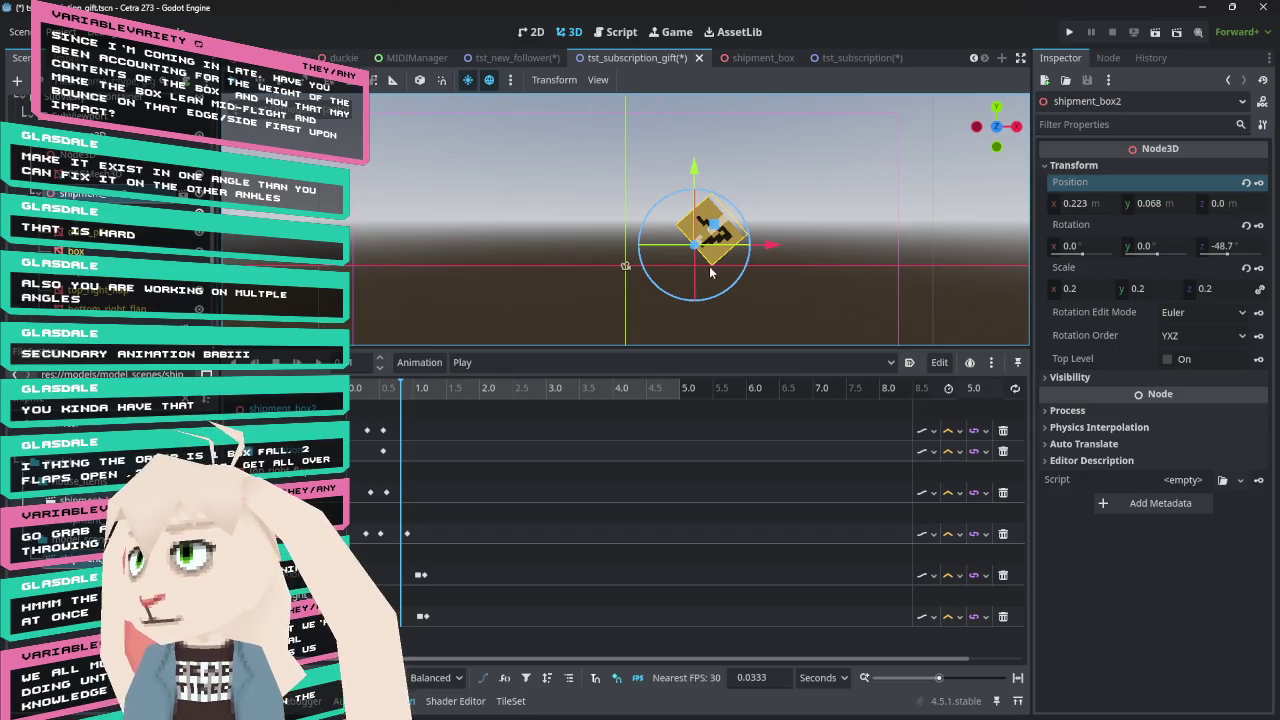
{"action": "left_click", "coordinate": [118, 166]}
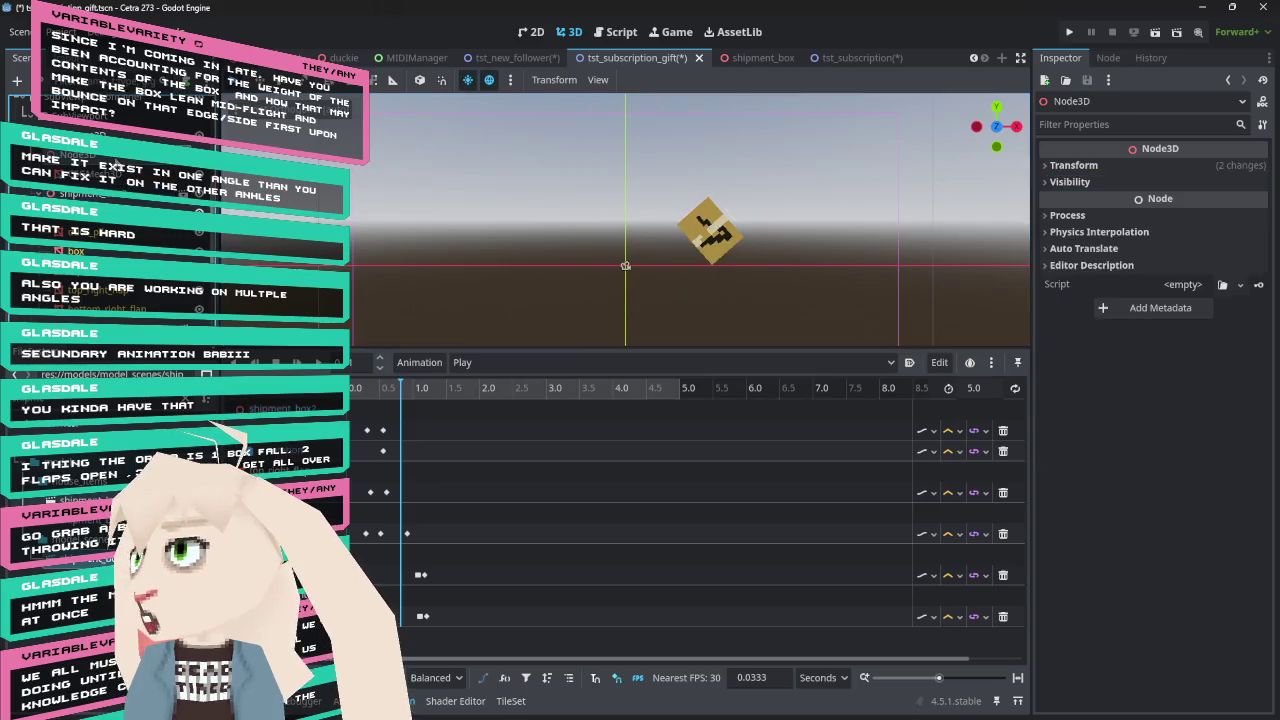
Set the Node3D helper's Rotation Y to 0
{"action": "scroll", "coordinate": [578, 281], "scroll_direction": "down", "scroll_amount": 5}
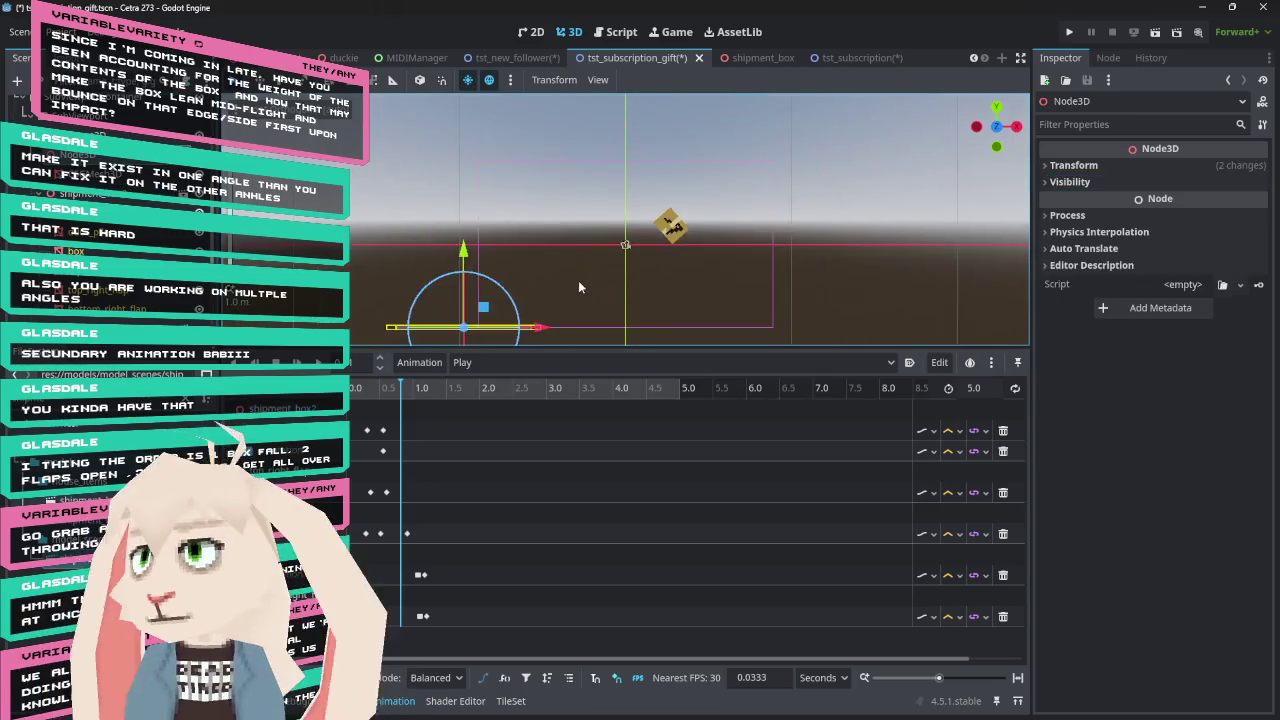
{"action": "left_click", "coordinate": [1163, 168]}
{"action": "left_click", "coordinate": [1163, 246]}
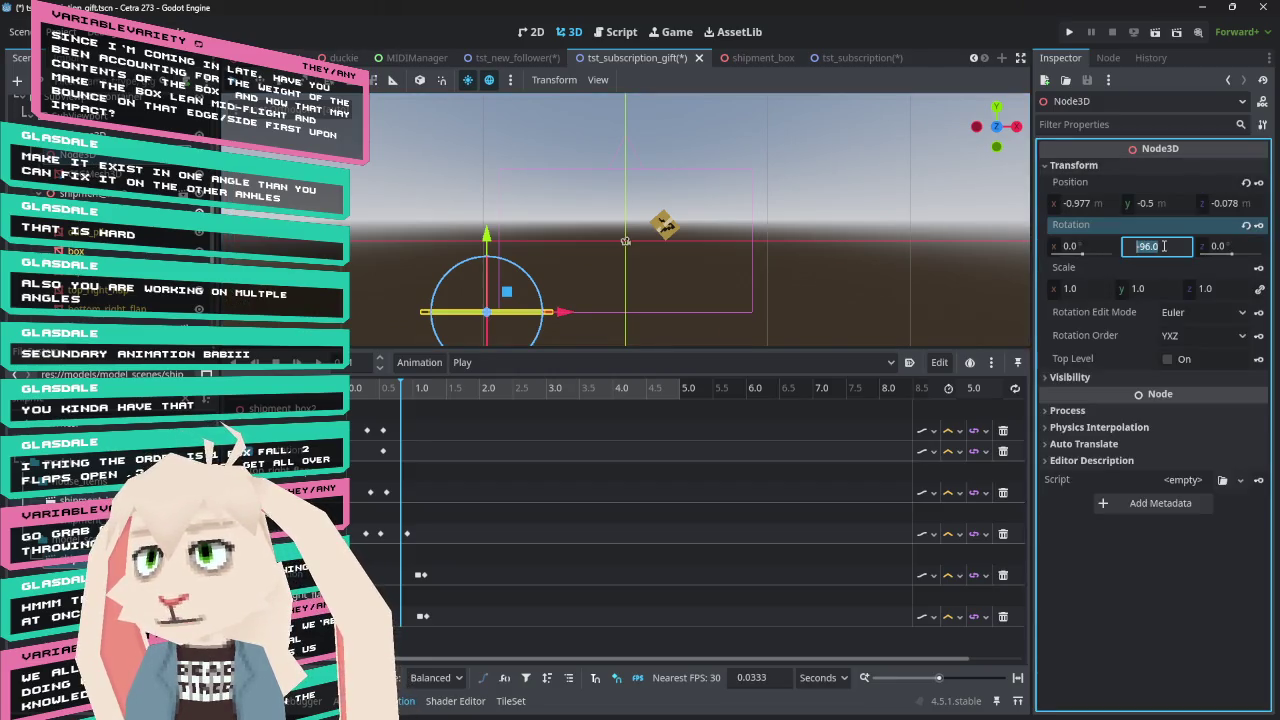
{"action": "type", "text": "0"}
{"action": "key", "text": "Return"}
{"action": "key", "text": "Return"}
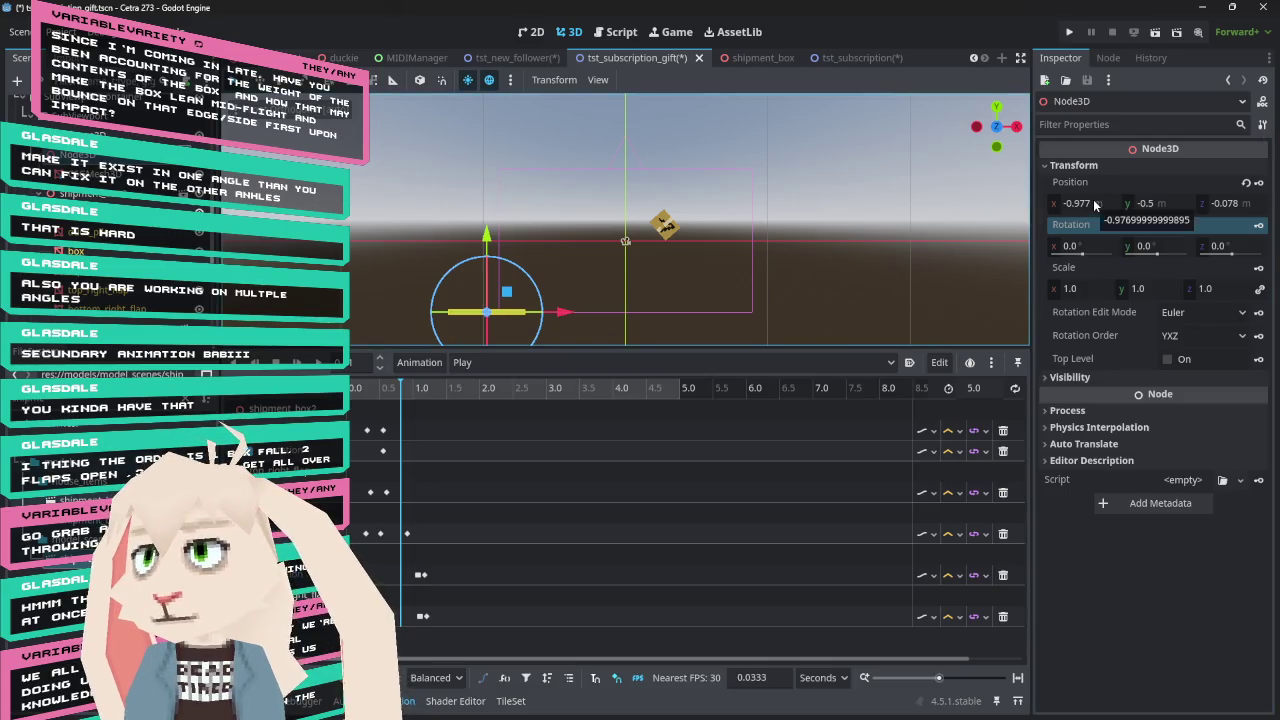
Shrink the CSGMesh3D rod's Size z to 0.02 and set its Rotation y to 0
{"action": "left_click", "coordinate": [90, 178]}
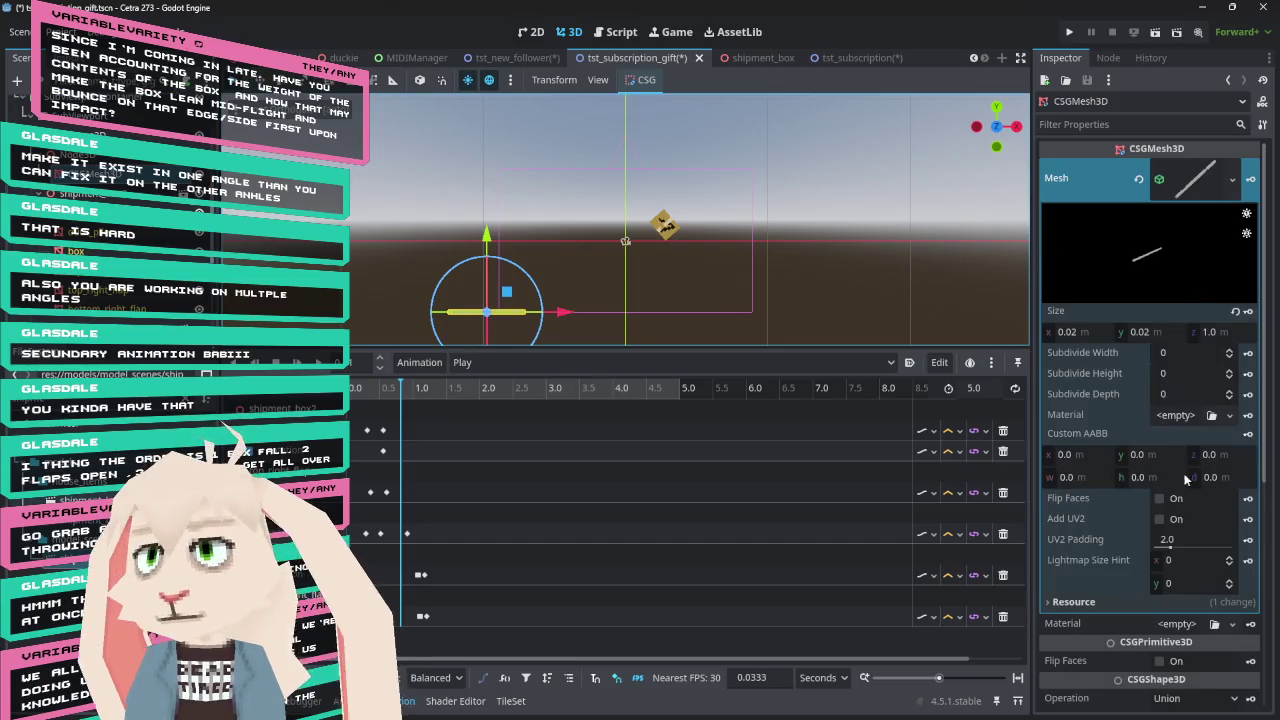
{"action": "left_click", "coordinate": [1224, 331]}
{"action": "type", "text": "0.02"}
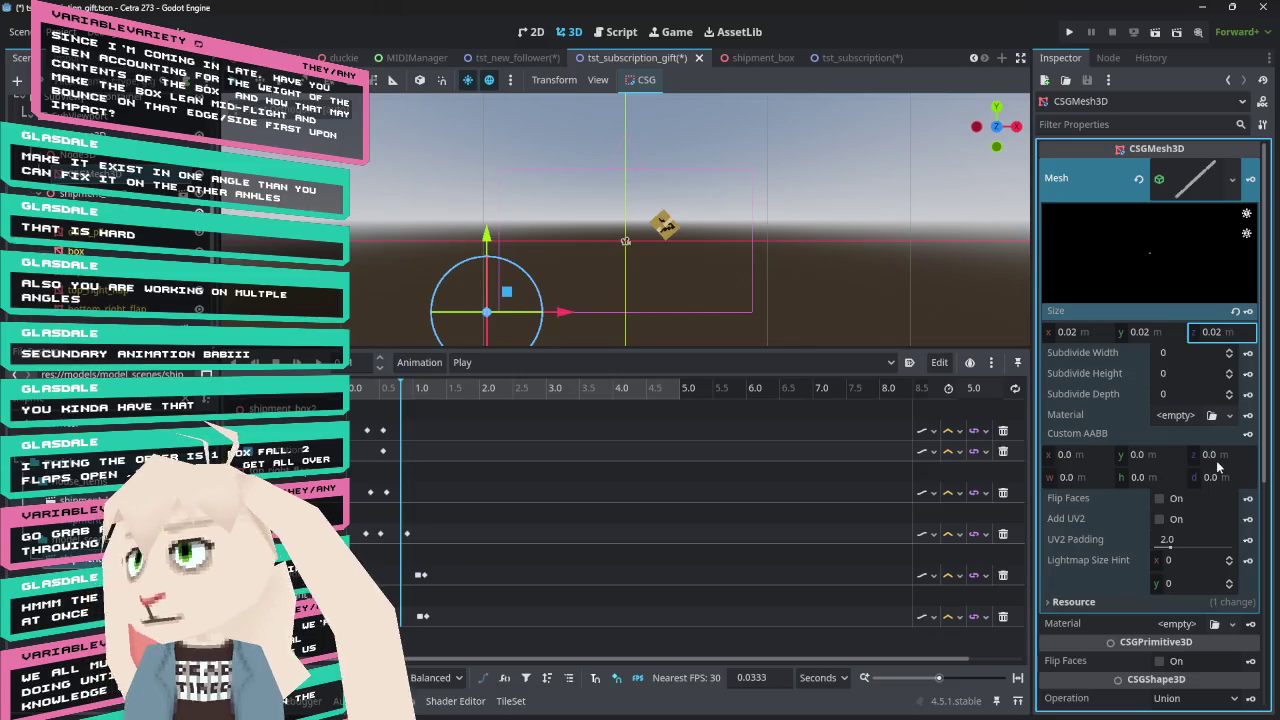
{"action": "scroll", "coordinate": [1165, 510], "scroll_direction": "down", "scroll_amount": 10}
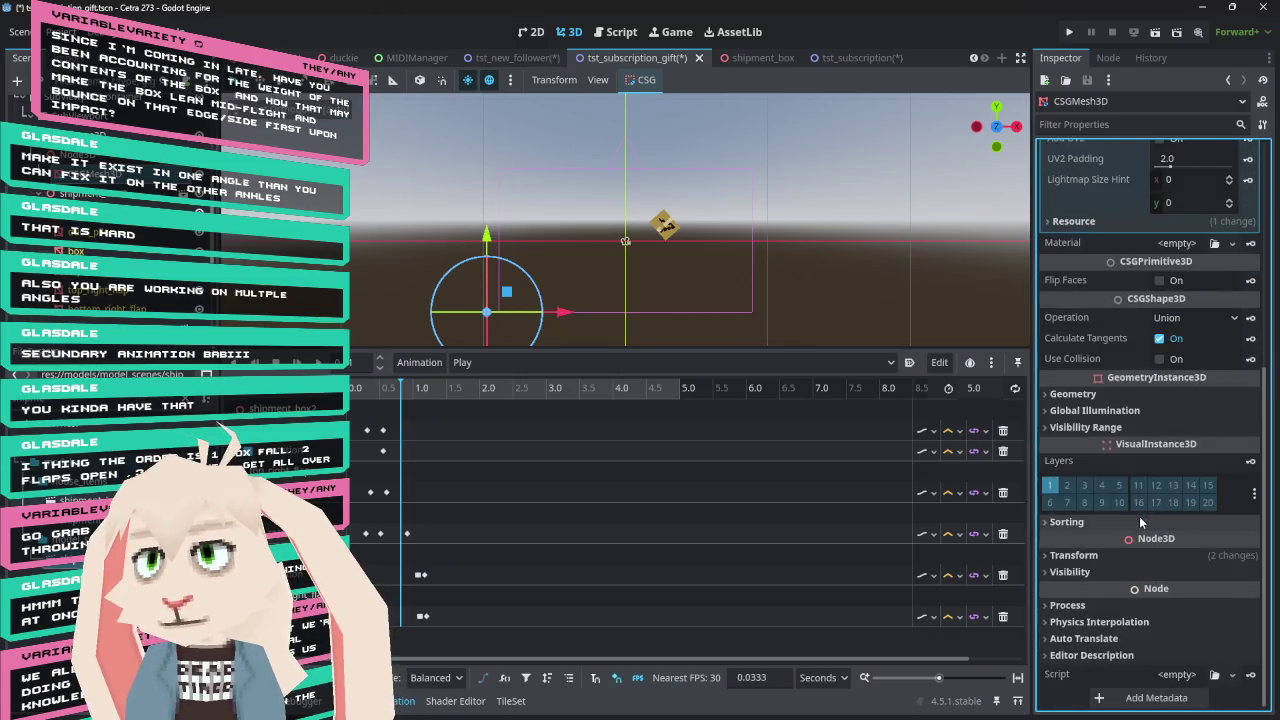
{"action": "left_click", "coordinate": [1122, 562]}
{"action": "left_click", "coordinate": [1167, 636]}
{"action": "type", "text": "0"}
{"action": "key", "text": "Return"}
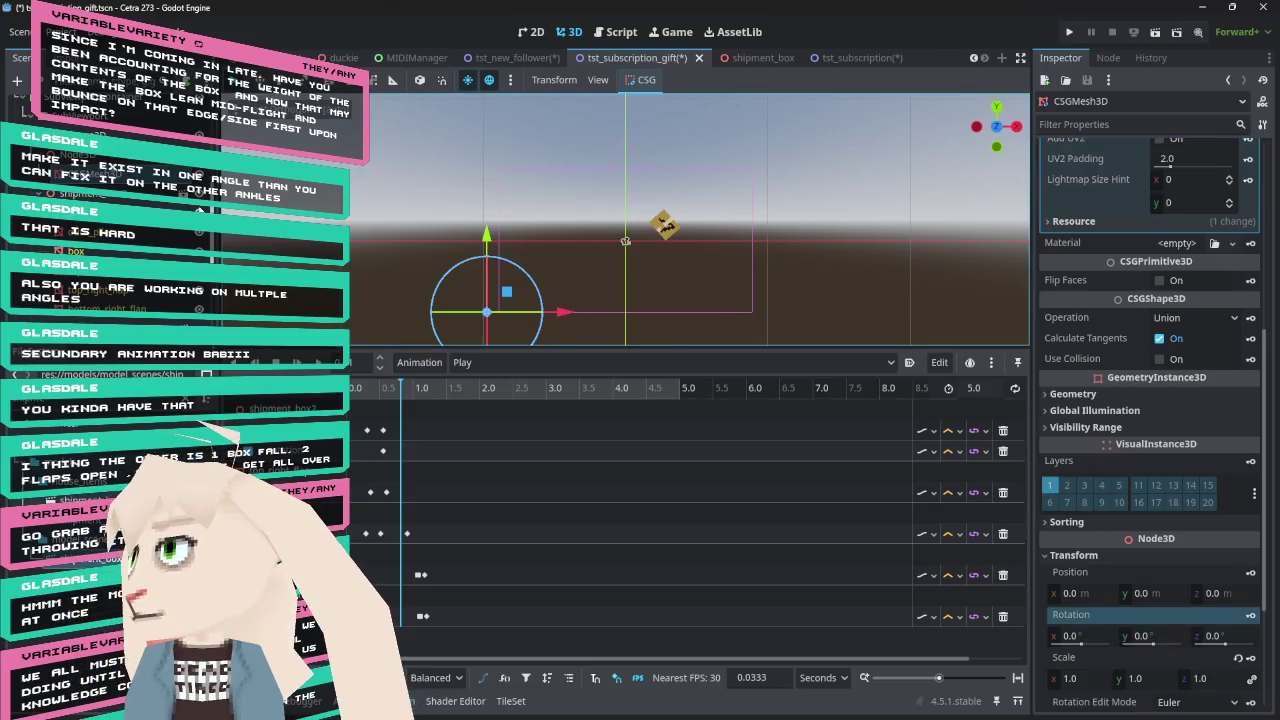
Move the Node3D helper up and right so it sits beneath the box
{"action": "left_click_drag", "start_coordinate": [487, 242], "coordinate": [484, 160]}
{"action": "left_click_drag", "start_coordinate": [566, 239], "coordinate": [743, 245]}
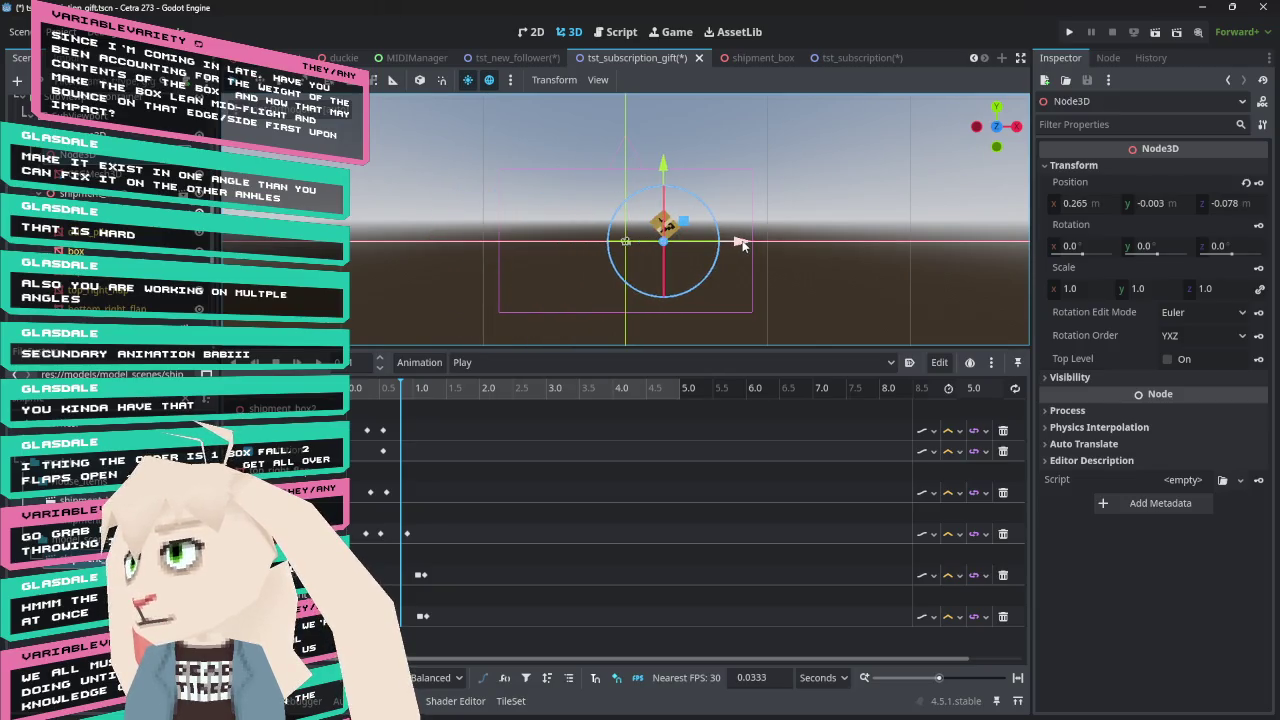
{"action": "scroll", "coordinate": [693, 262], "scroll_direction": "up", "scroll_amount": 5}
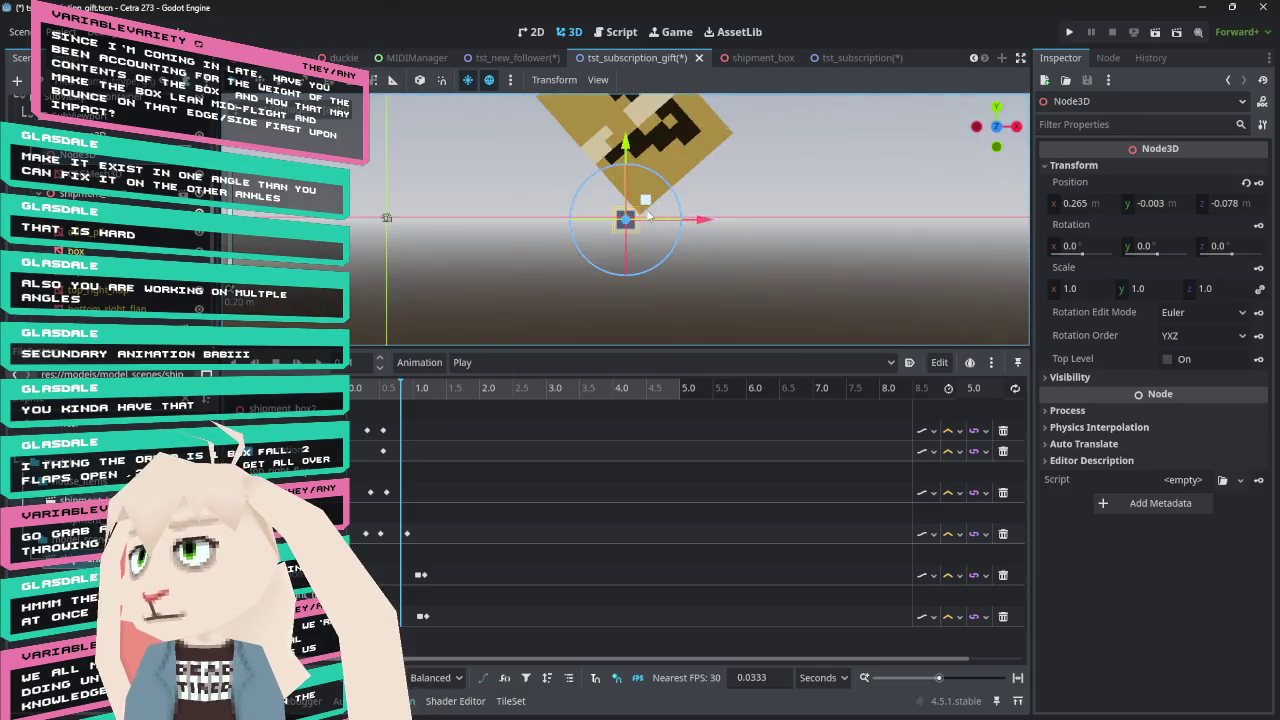
{"action": "left_click_drag", "start_coordinate": [703, 220], "coordinate": [717, 221]}
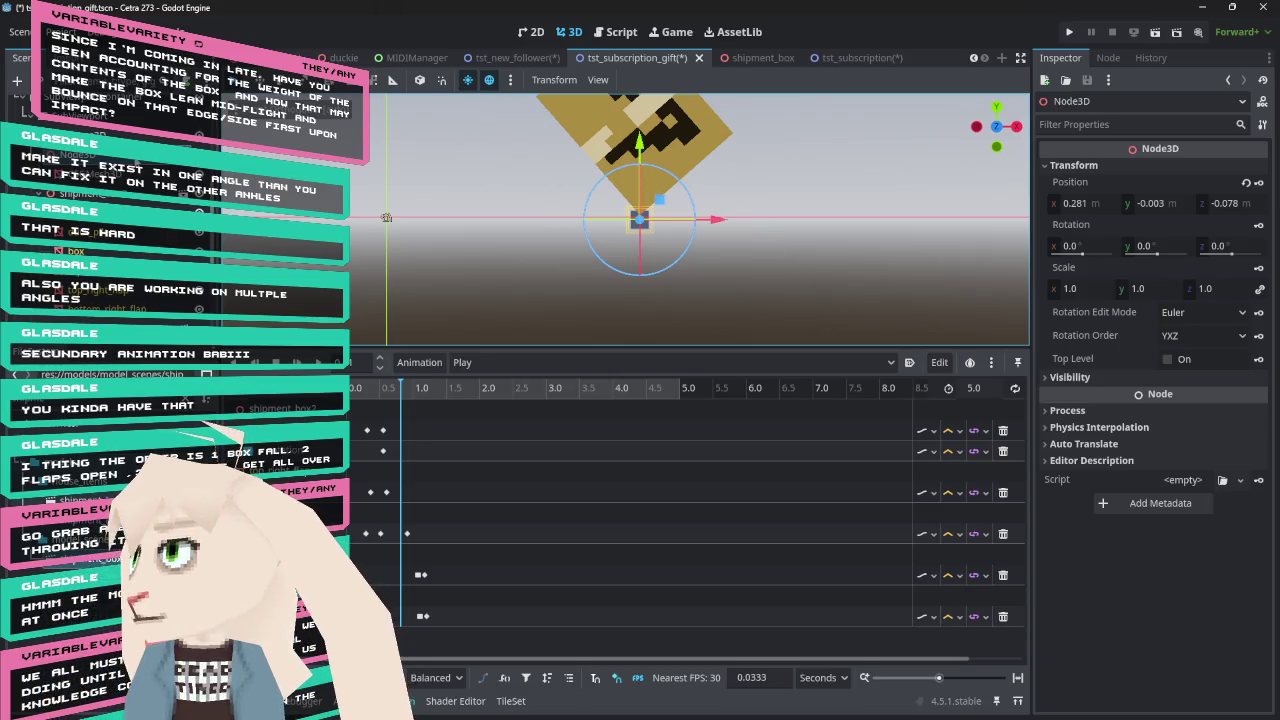
{"action": "left_click", "coordinate": [680, 135]}
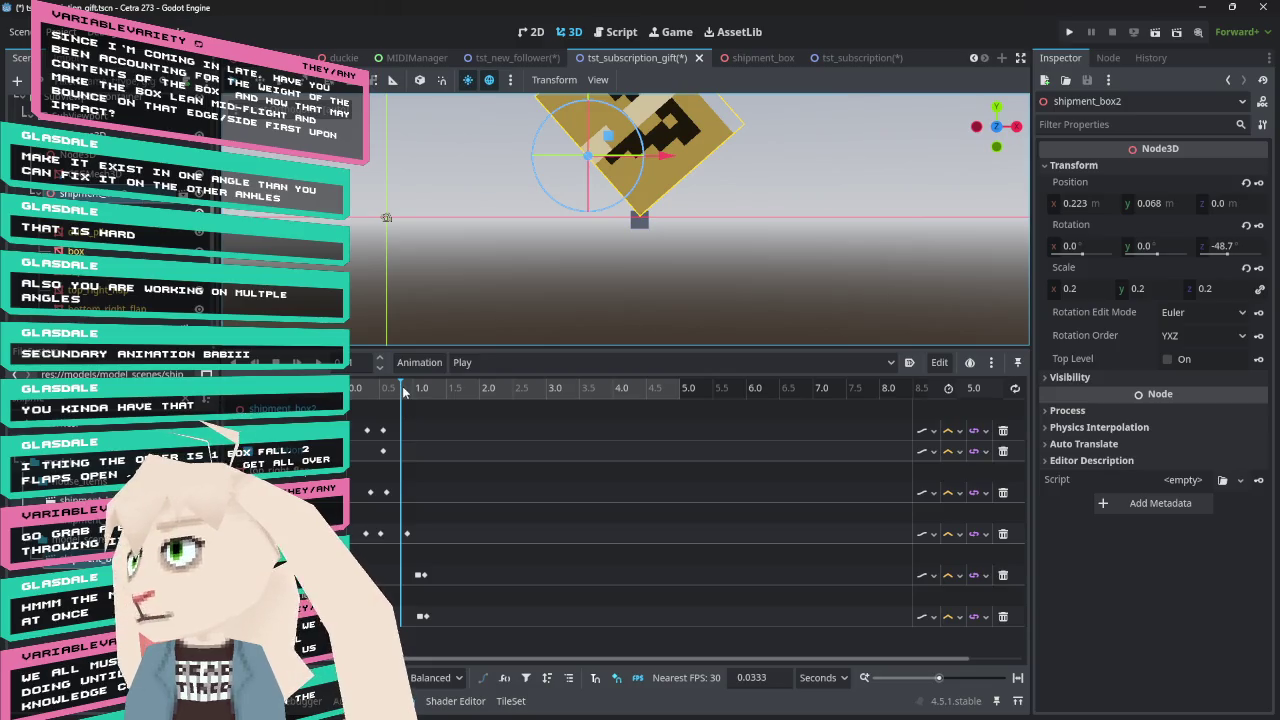
Scrub the playhead between 0 and 1 s, settling just past 0.5 s
{"action": "mouse_move", "coordinate": [403, 397]}
{"action": "left_mouse_down"}
{"action": "mouse_move", "coordinate": [366, 395]}
{"action": "mouse_move", "coordinate": [418, 408]}
{"action": "mouse_move", "coordinate": [350, 400]}
{"action": "mouse_move", "coordinate": [385, 405]}
{"action": "mouse_move", "coordinate": [402, 420]}
{"action": "mouse_move", "coordinate": [353, 422]}
{"action": "mouse_move", "coordinate": [389, 430]}
{"action": "left_mouse_up"}
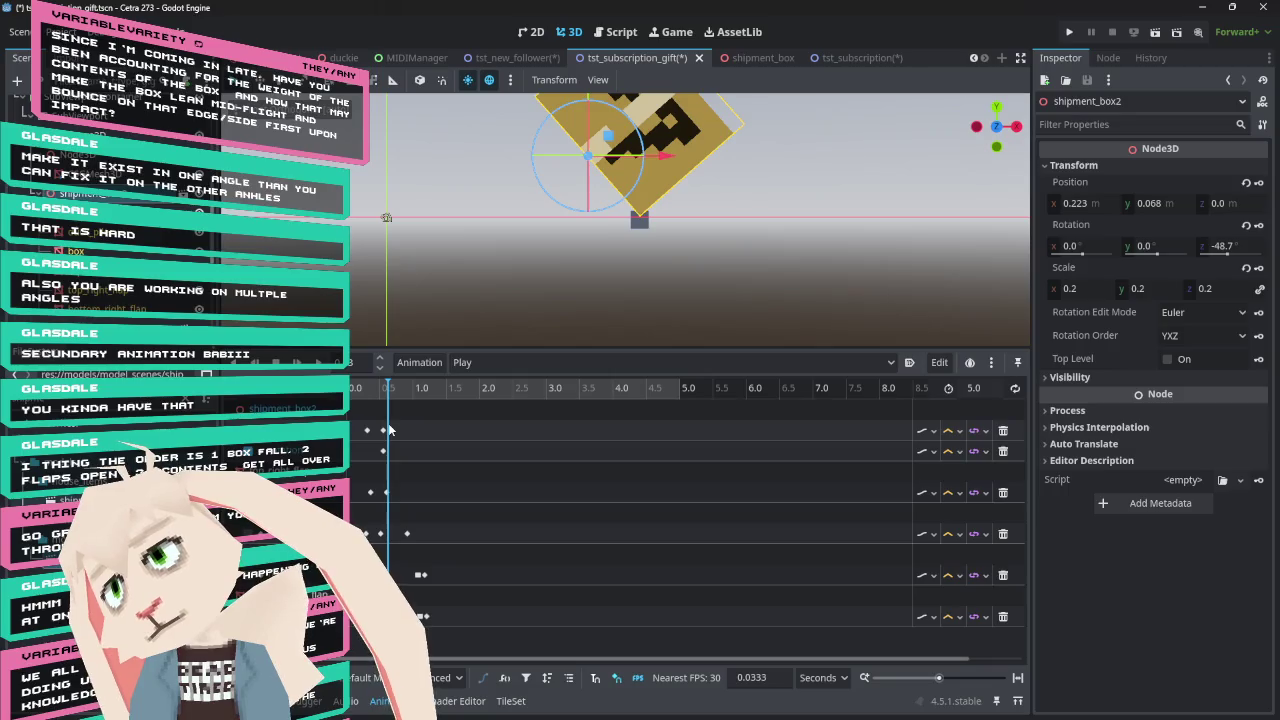
{"action": "left_click_drag", "start_coordinate": [389, 430], "coordinate": [395, 431]}
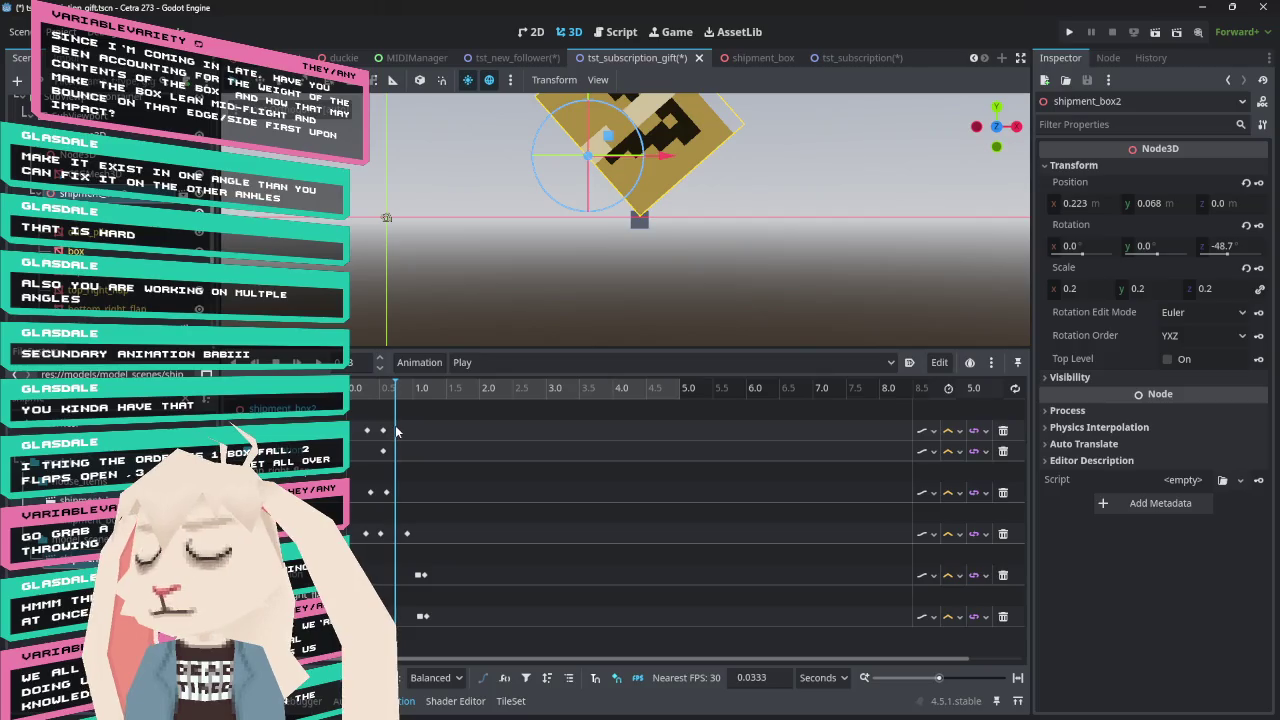
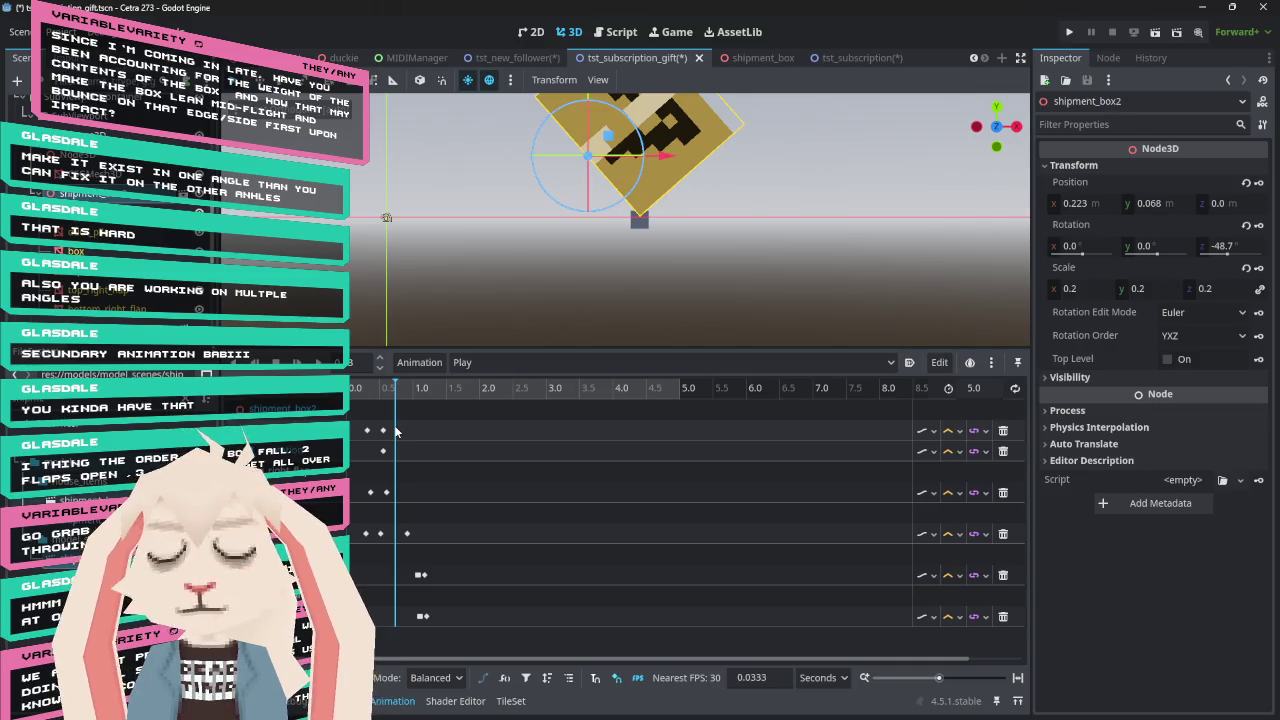
Rewind the animation and nudge the box slightly right in front view
{"action": "mouse_move", "coordinate": [390, 389]}
{"action": "left_mouse_down"}
{"action": "mouse_move", "coordinate": [357, 390]}
{"action": "mouse_move", "coordinate": [402, 397]}
{"action": "left_mouse_up"}
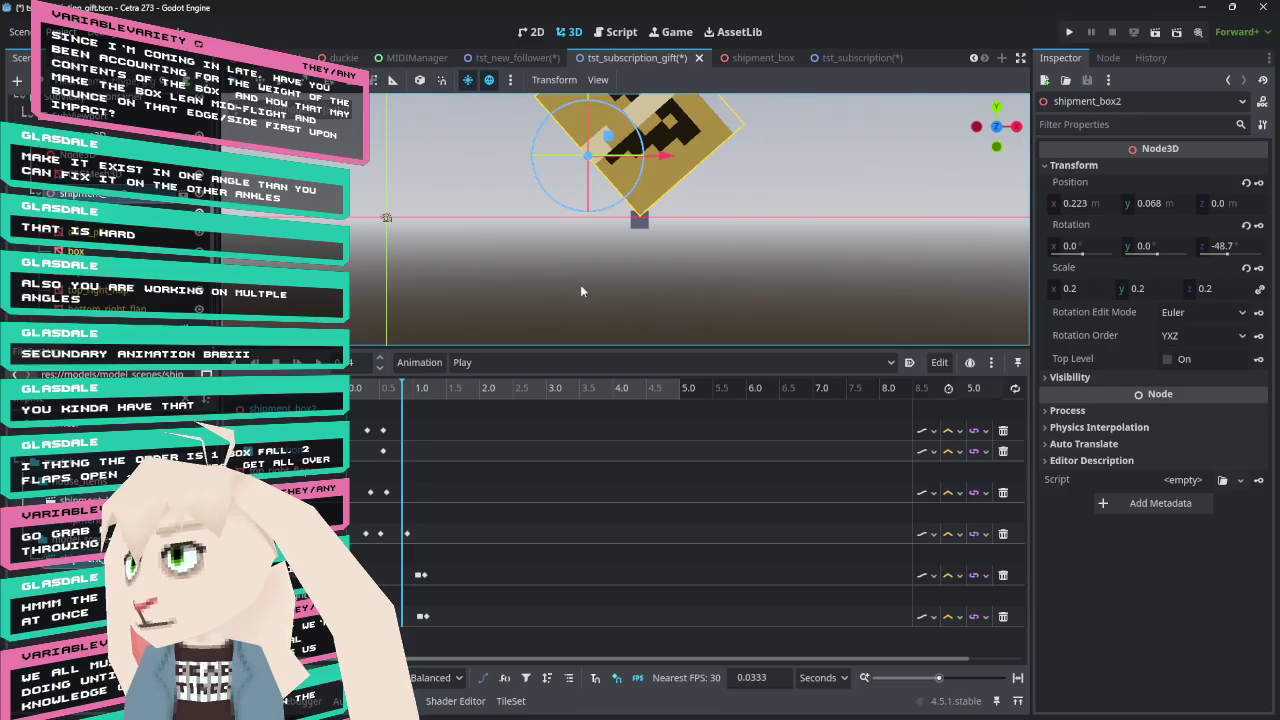
{"action": "scroll", "coordinate": [769, 246], "scroll_direction": "up", "scroll_amount": 5}
{"action": "left_click_drag", "start_coordinate": [769, 246], "coordinate": [839, 166]}
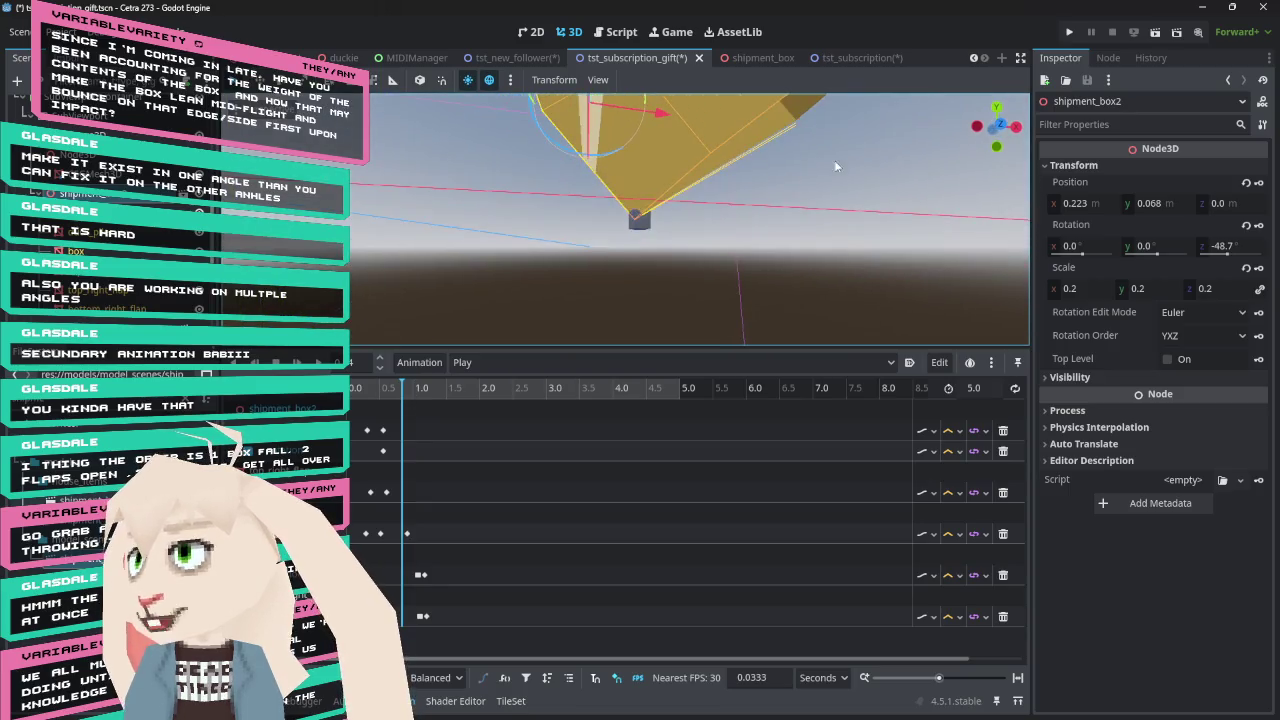
{"action": "left_click", "coordinate": [1001, 126]}
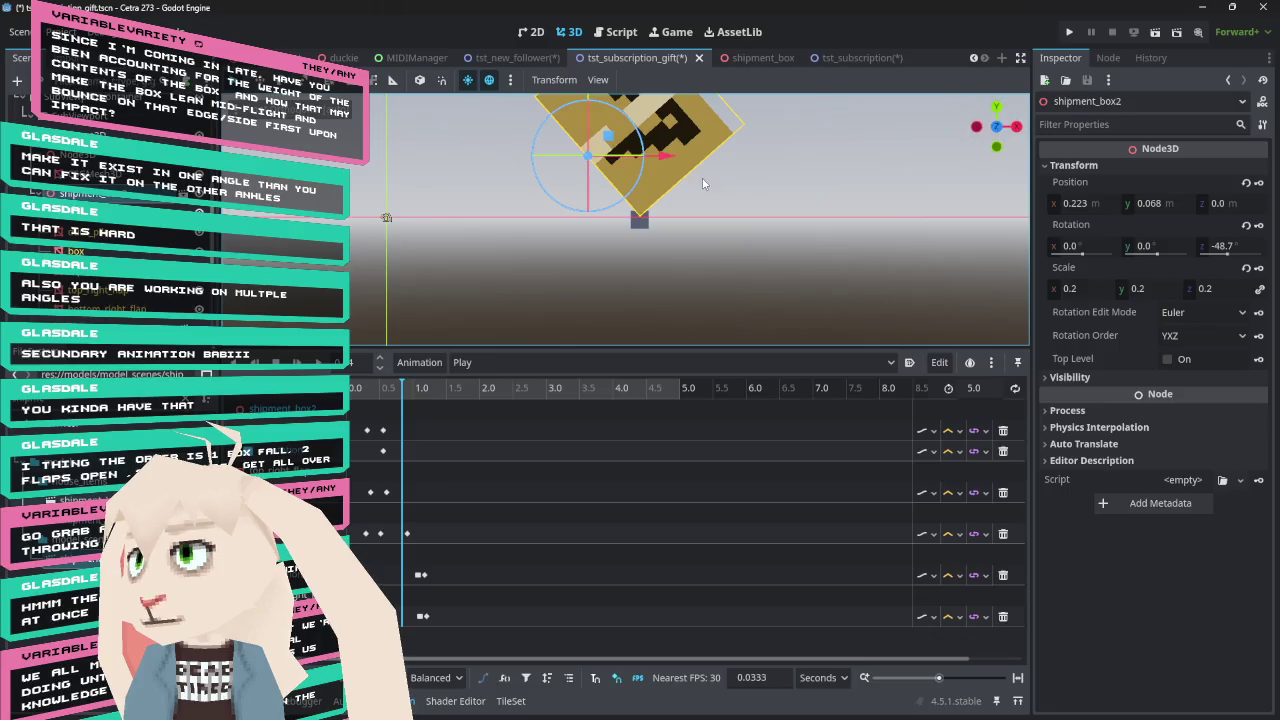
{"action": "left_click_drag", "start_coordinate": [660, 162], "coordinate": [751, 148]}
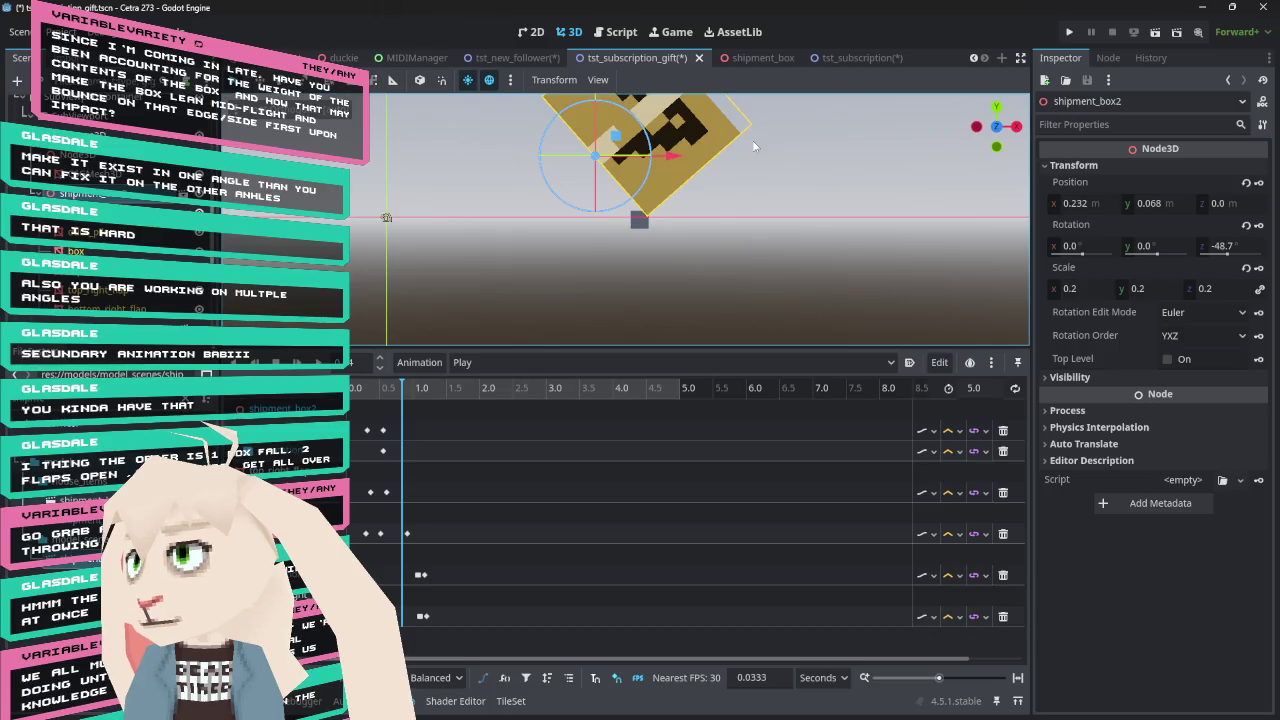
{"action": "key", "text": "KP_5"}
{"action": "left_click", "coordinate": [994, 128]}
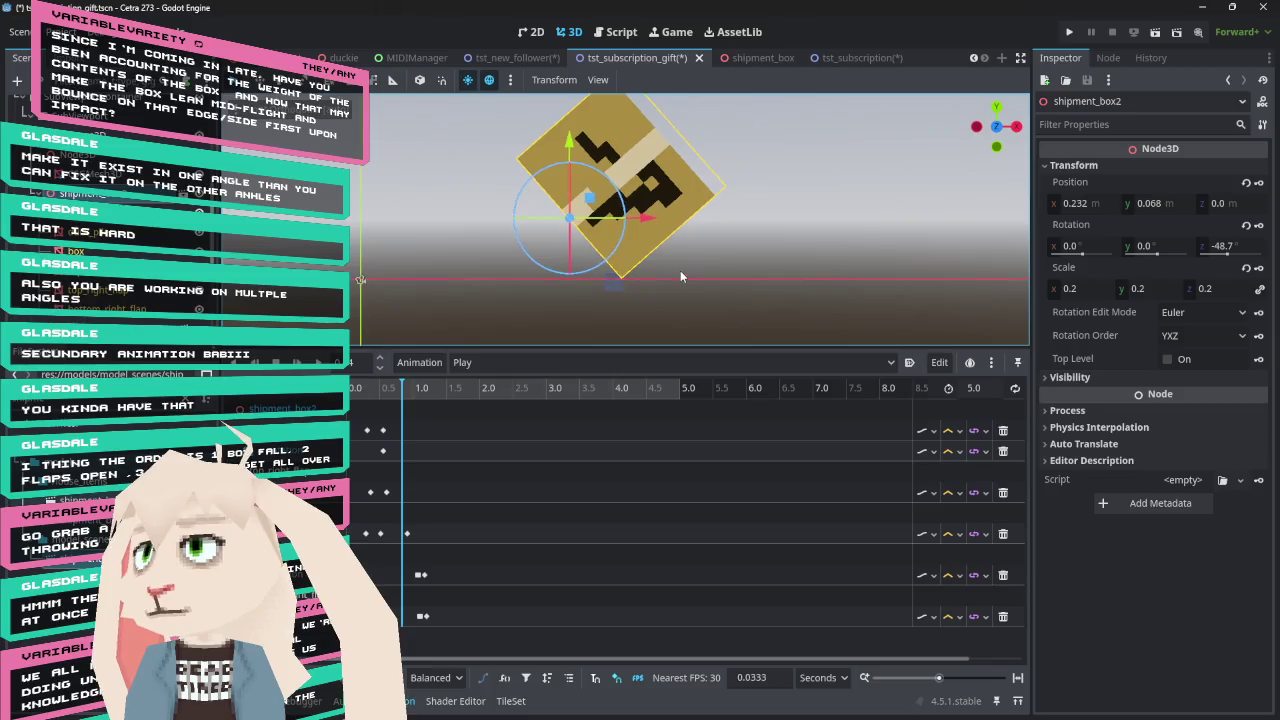
Raise the box, tip it further to -62.7° Z, and key its position
{"action": "left_click_drag", "start_coordinate": [569, 143], "coordinate": [569, 127]}
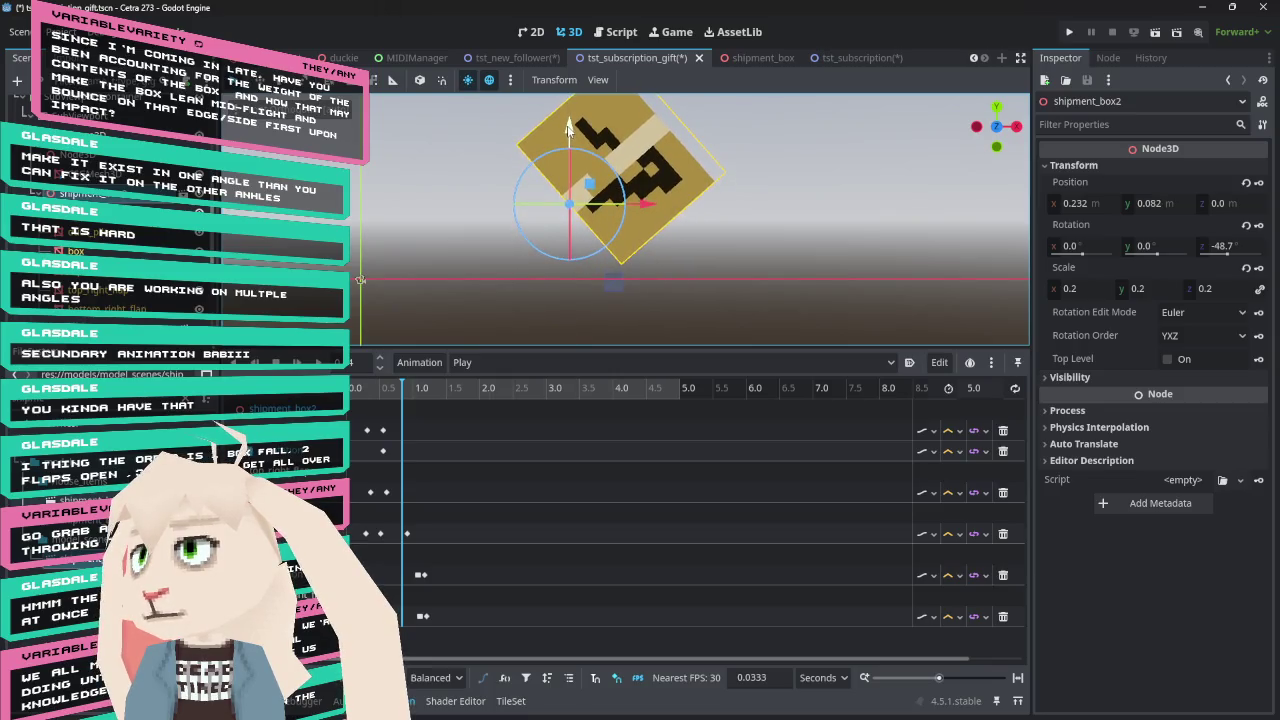
{"action": "mouse_move", "coordinate": [651, 207]}
{"action": "left_mouse_down"}
{"action": "mouse_move", "coordinate": [673, 206]}
{"action": "mouse_move", "coordinate": [653, 187]}
{"action": "left_mouse_up"}
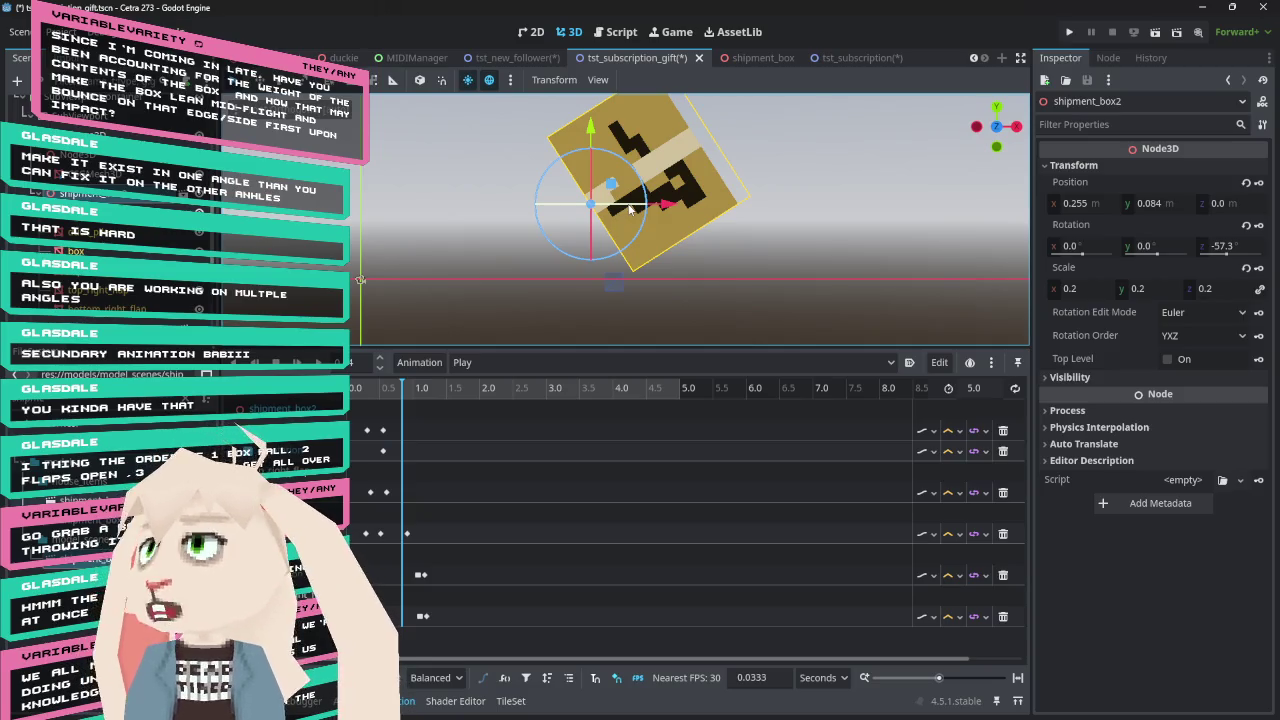
{"action": "left_click_drag", "start_coordinate": [592, 124], "coordinate": [592, 112]}
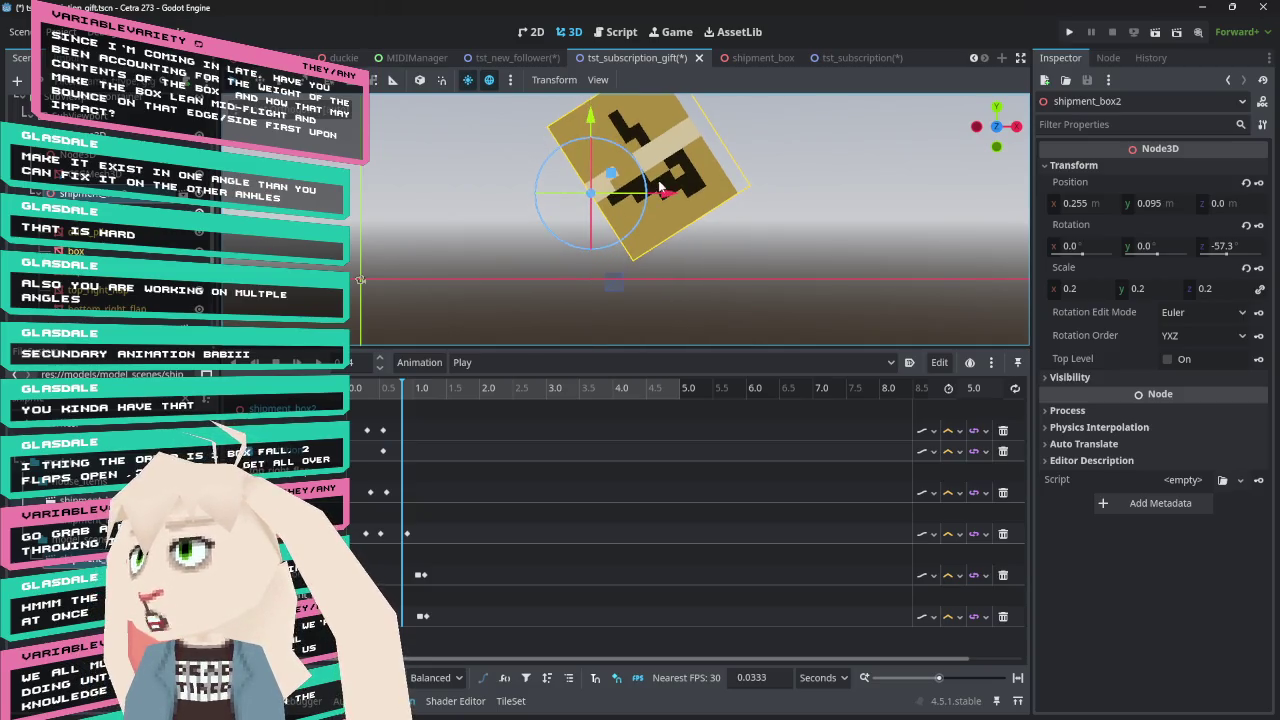
{"action": "left_click_drag", "start_coordinate": [667, 192], "coordinate": [627, 160]}
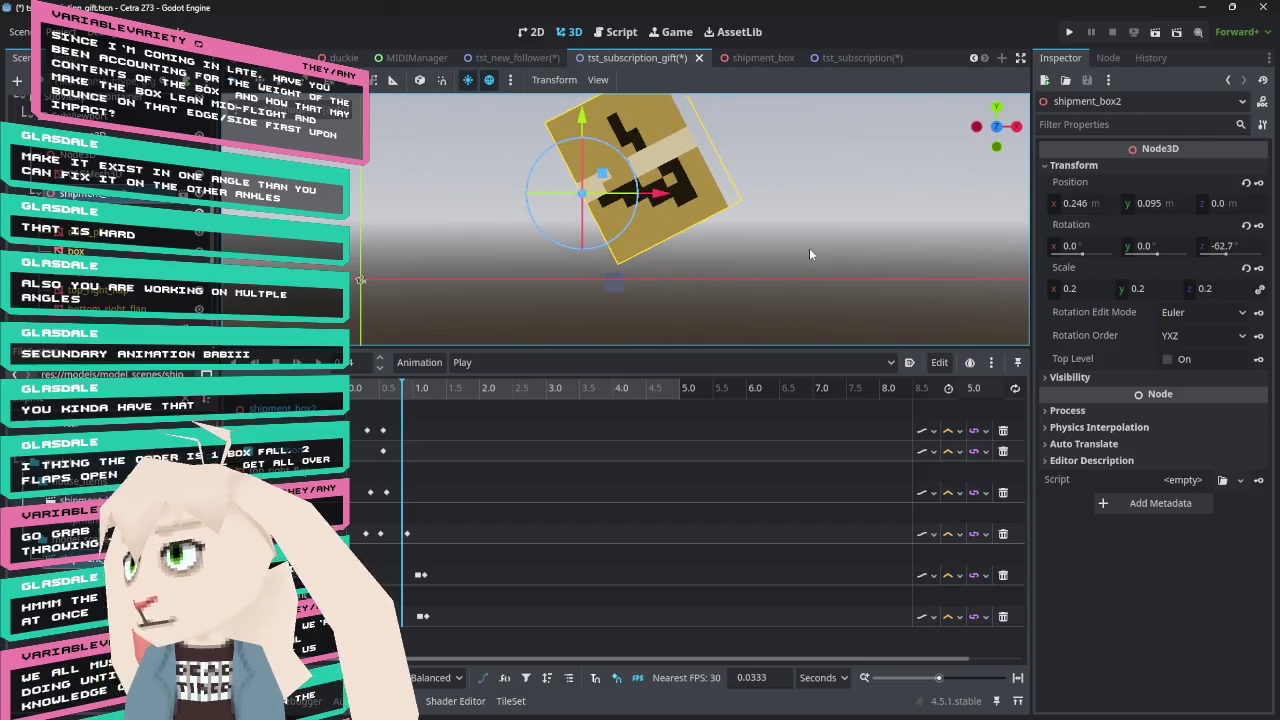
{"action": "left_click", "coordinate": [1259, 225]}
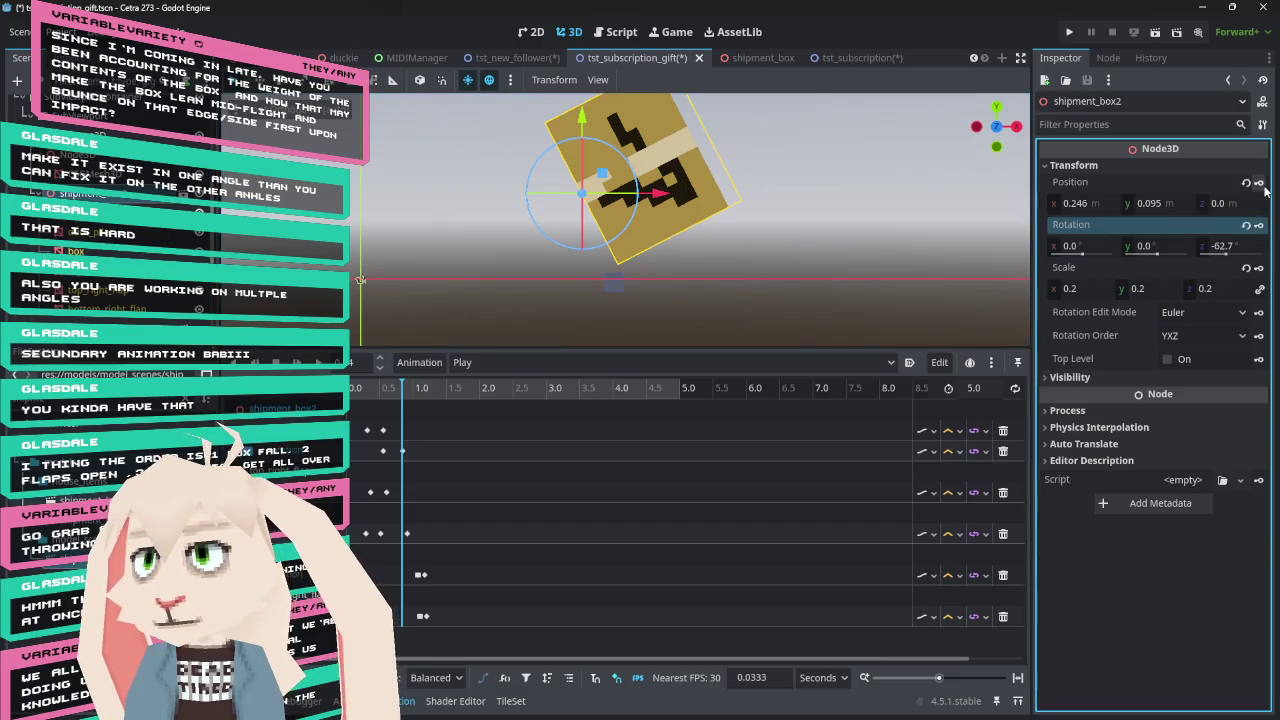
Key the box's rotation, then advance the playhead to about 0.85 s
{"action": "left_click", "coordinate": [1259, 182]}
{"action": "left_click", "coordinate": [374, 390]}
{"action": "left_click_drag", "start_coordinate": [374, 390], "coordinate": [412, 390]}
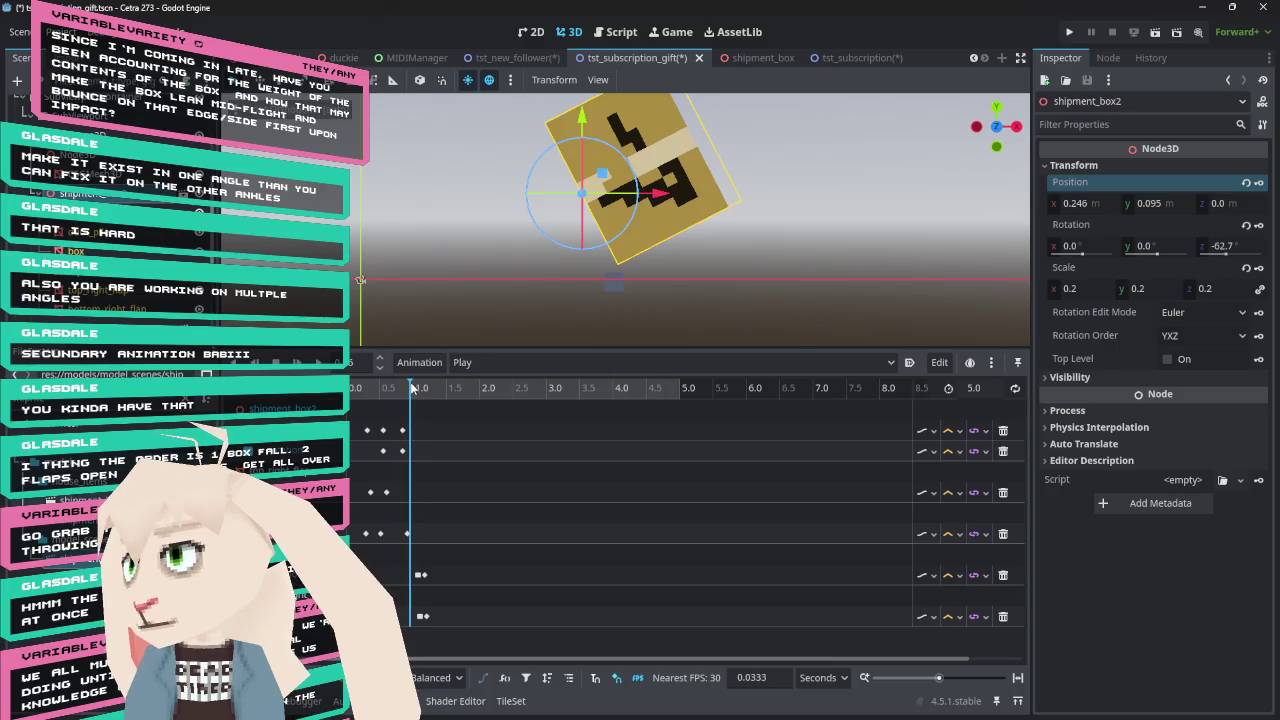
Move the box to x 0.319, y 0.109 m, tip it to -98.9°, and key its position
{"action": "left_click_drag", "start_coordinate": [658, 203], "coordinate": [673, 203]}
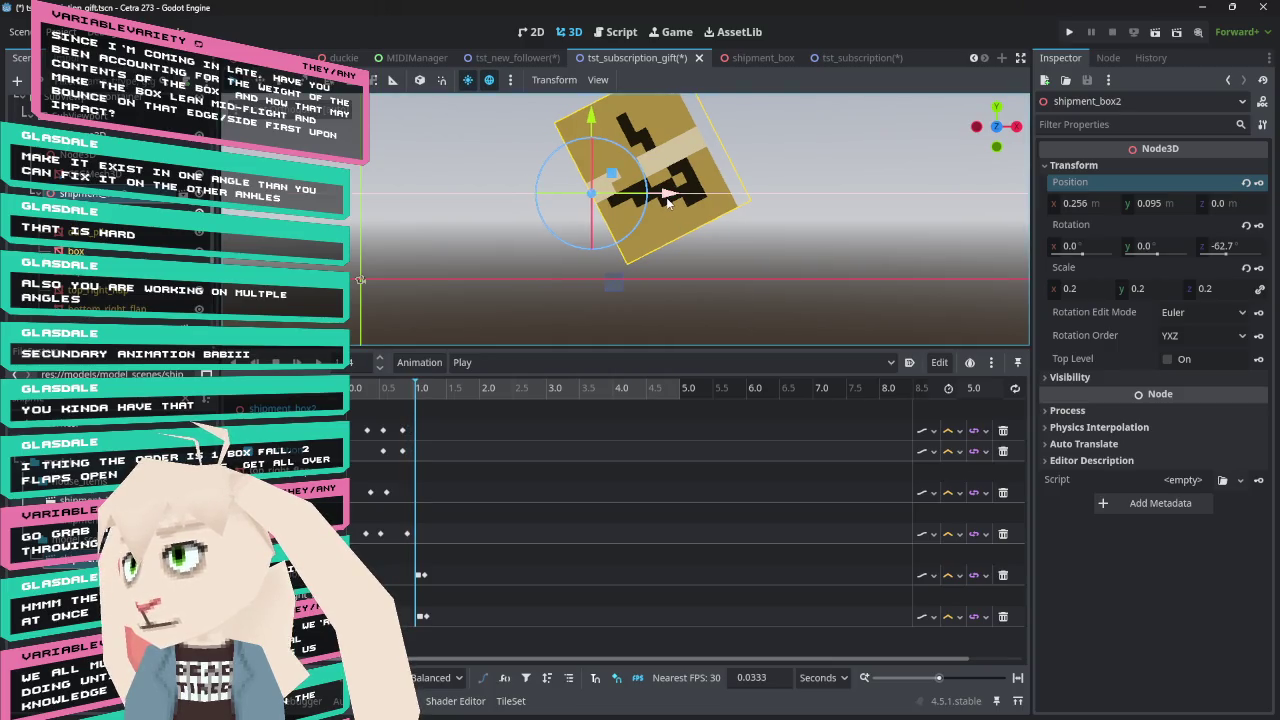
{"action": "left_click_drag", "start_coordinate": [630, 144], "coordinate": [660, 172]}
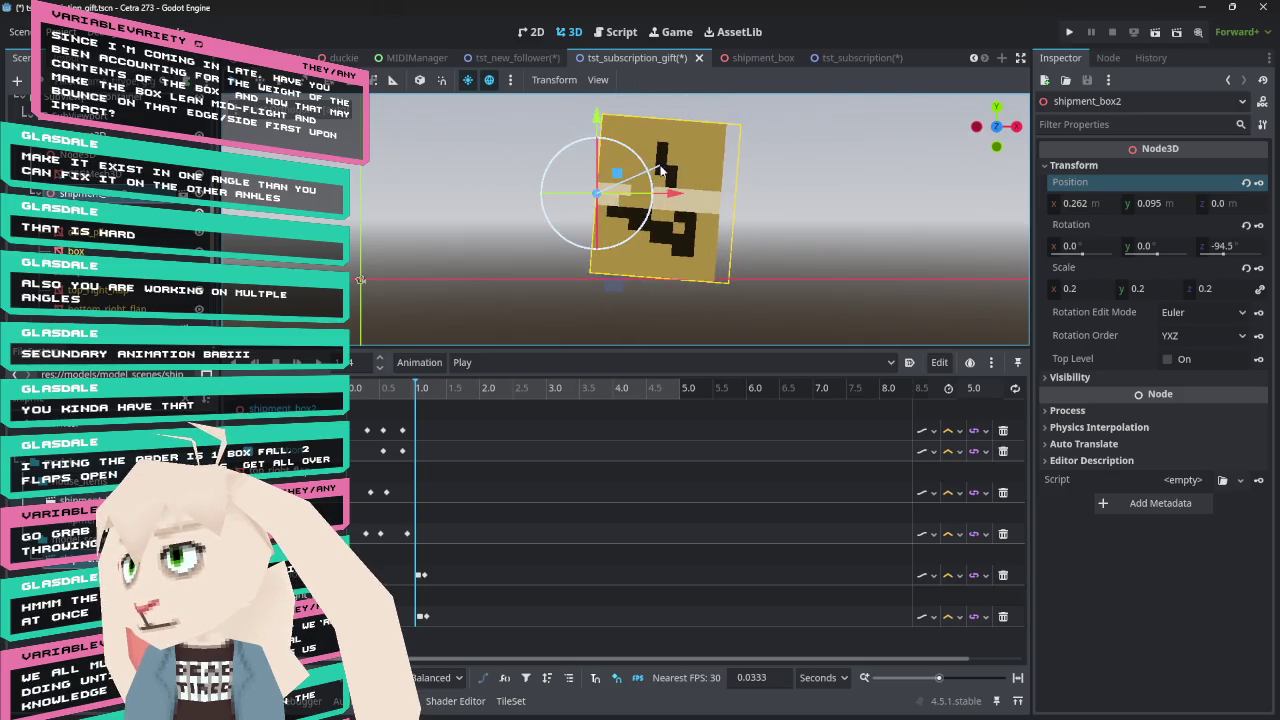
{"action": "left_click_drag", "start_coordinate": [596, 118], "coordinate": [595, 105]}
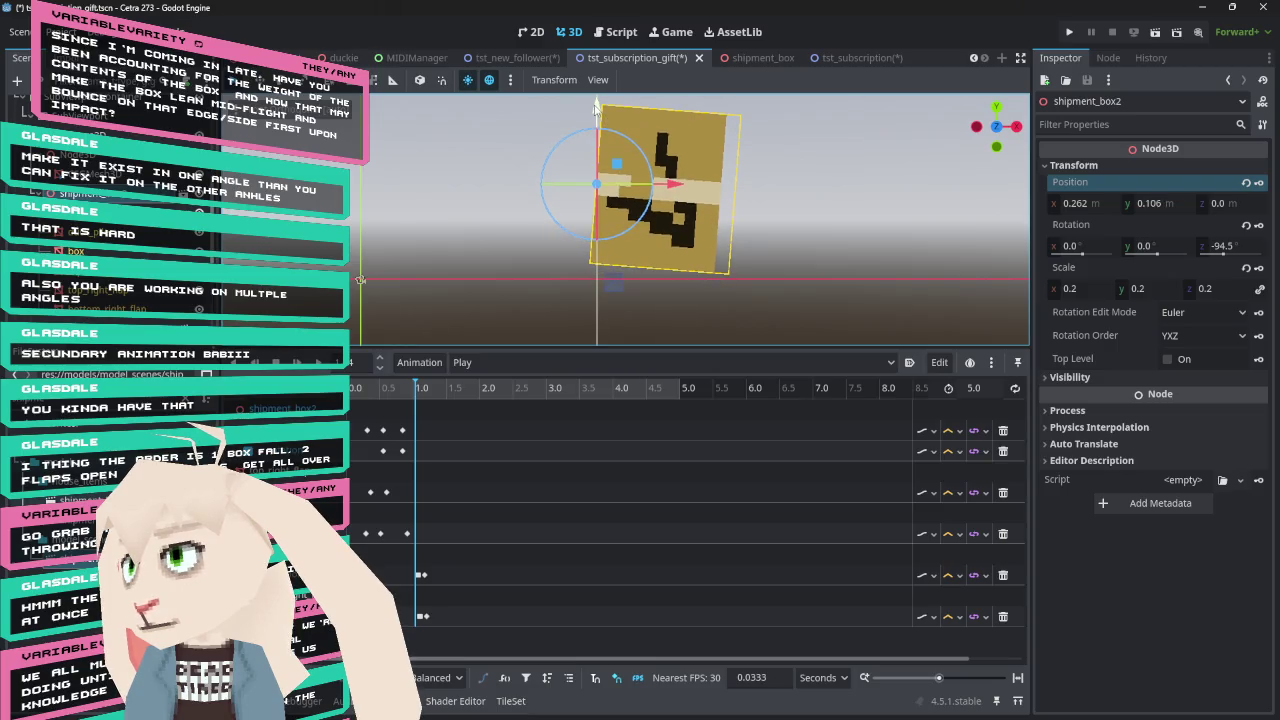
{"action": "left_click_drag", "start_coordinate": [671, 184], "coordinate": [706, 177]}
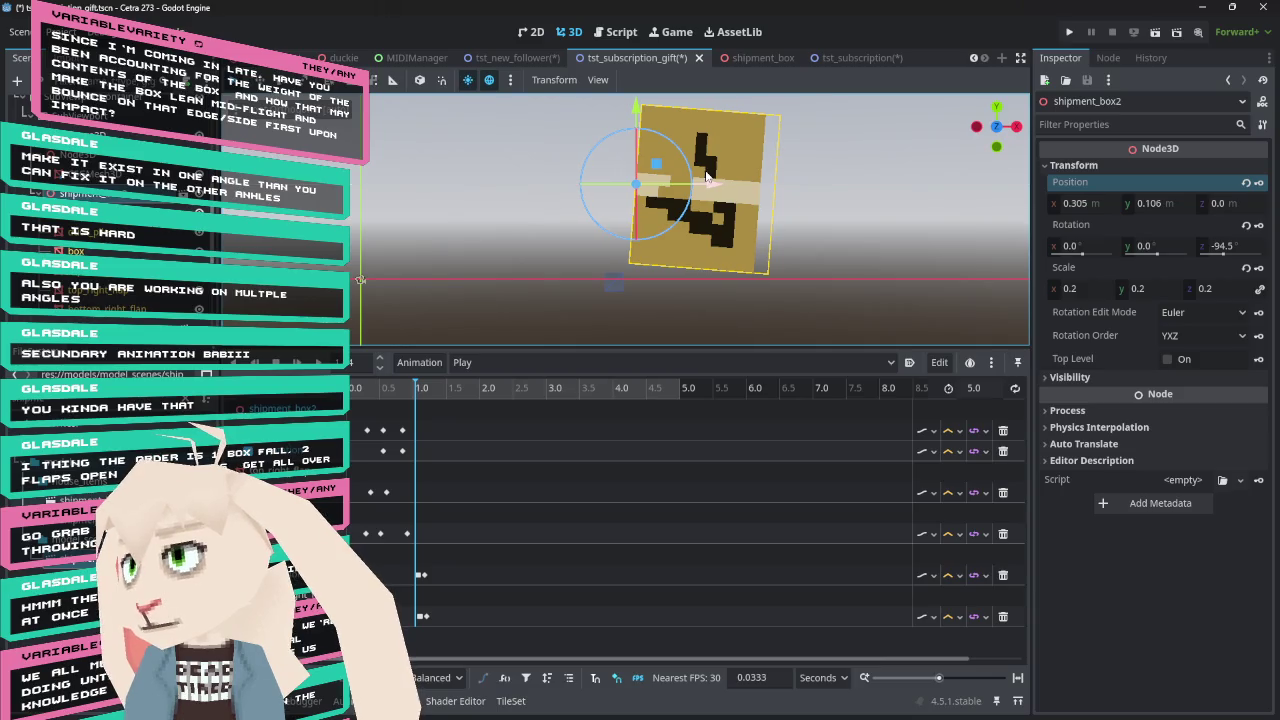
{"action": "left_click_drag", "start_coordinate": [637, 106], "coordinate": [648, 114]}
{"action": "left_click_drag", "start_coordinate": [716, 185], "coordinate": [727, 190]}
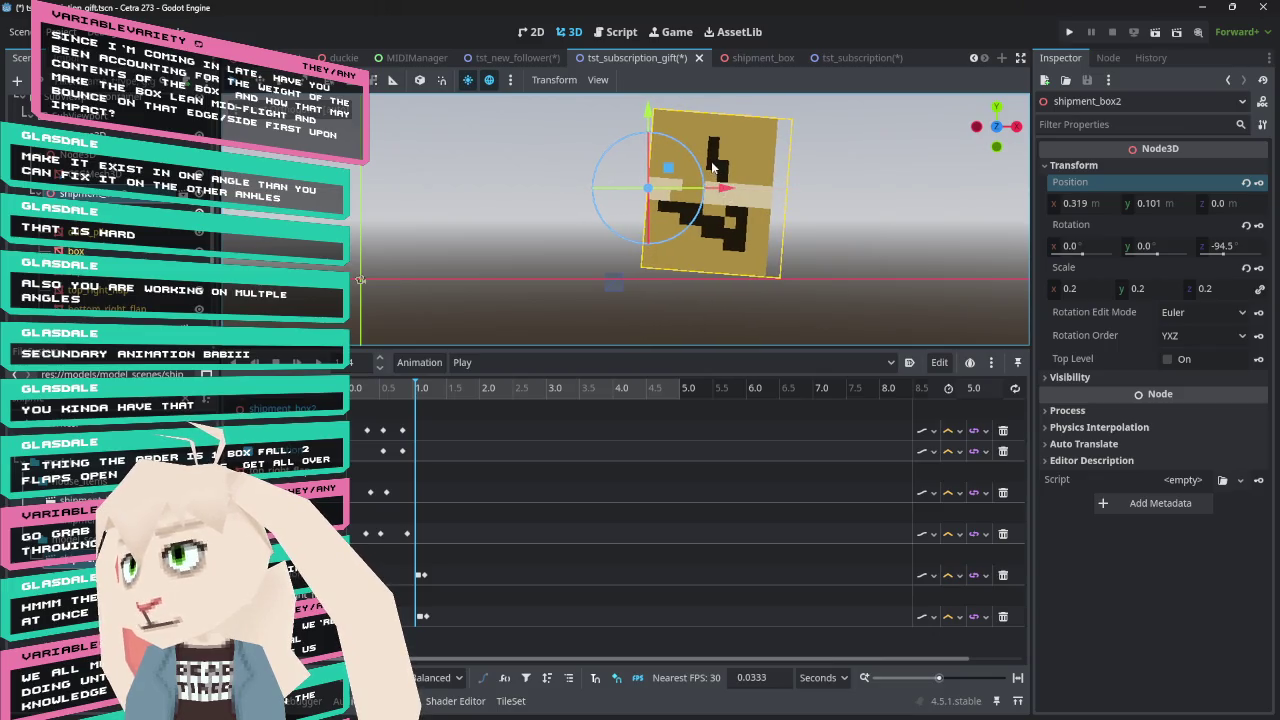
{"action": "mouse_move", "coordinate": [648, 113]}
{"action": "left_mouse_down"}
{"action": "mouse_move", "coordinate": [681, 136]}
{"action": "mouse_move", "coordinate": [658, 109]}
{"action": "left_mouse_up"}
{"action": "left_click", "coordinate": [1259, 183]}
Key the box's rotation at 1.0 s and scrub to preview the keyed motion
{"action": "left_click", "coordinate": [1259, 225]}
{"action": "left_click", "coordinate": [404, 397]}
{"action": "mouse_move", "coordinate": [404, 397]}
{"action": "left_mouse_down"}
{"action": "mouse_move", "coordinate": [364, 397]}
{"action": "mouse_move", "coordinate": [427, 388]}
{"action": "left_mouse_up"}
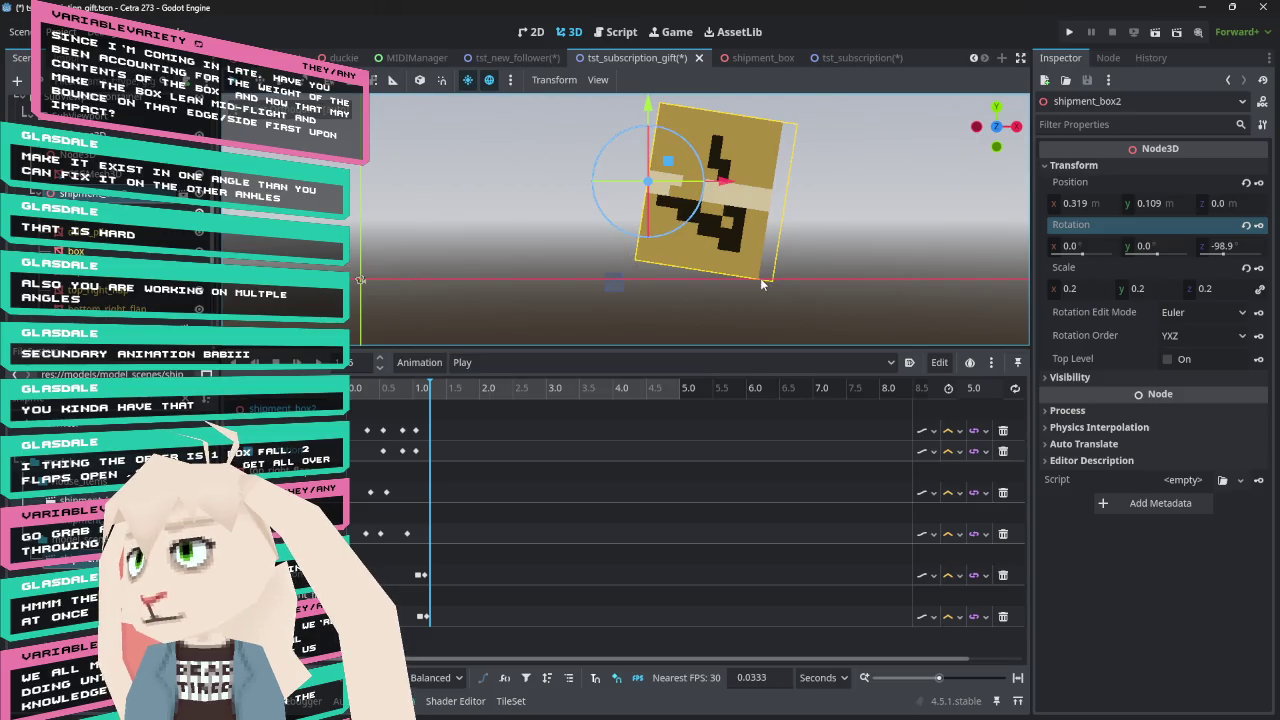
Move the parent Node3D right, then set shipment_box2's Z rotation to -90
{"action": "left_click", "coordinate": [80, 155]}
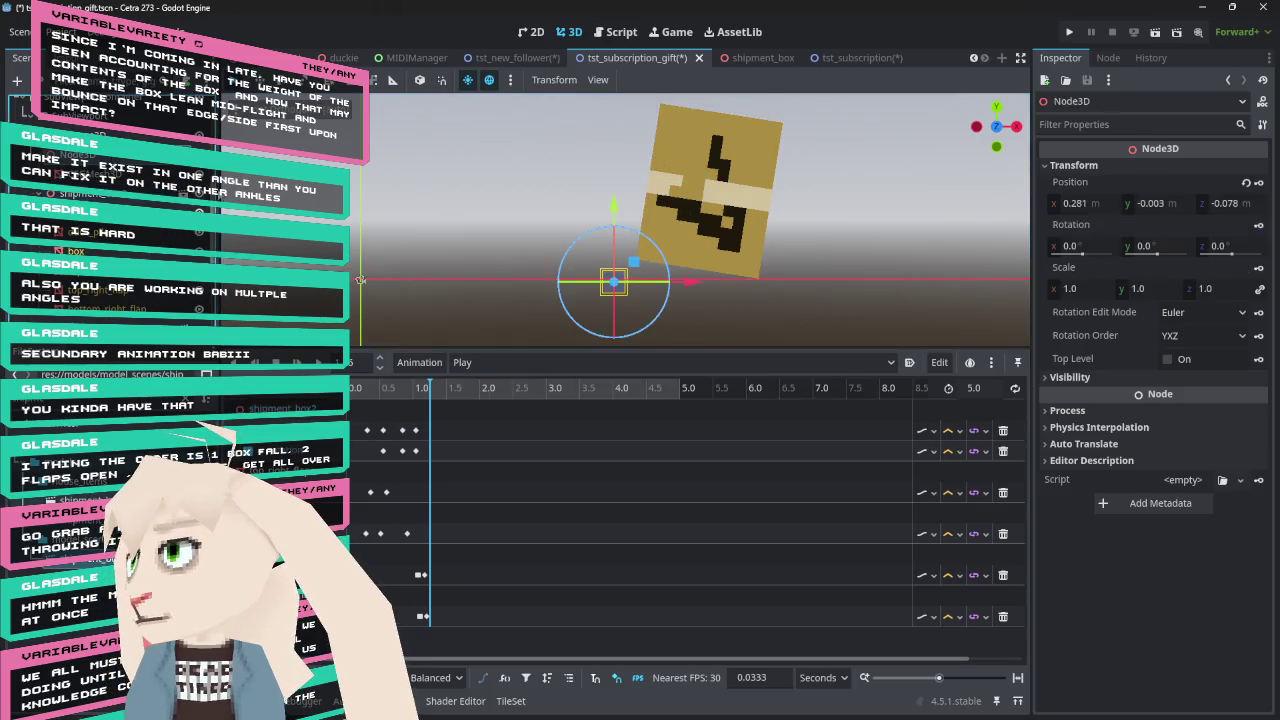
{"action": "left_click_drag", "start_coordinate": [689, 287], "coordinate": [834, 289]}
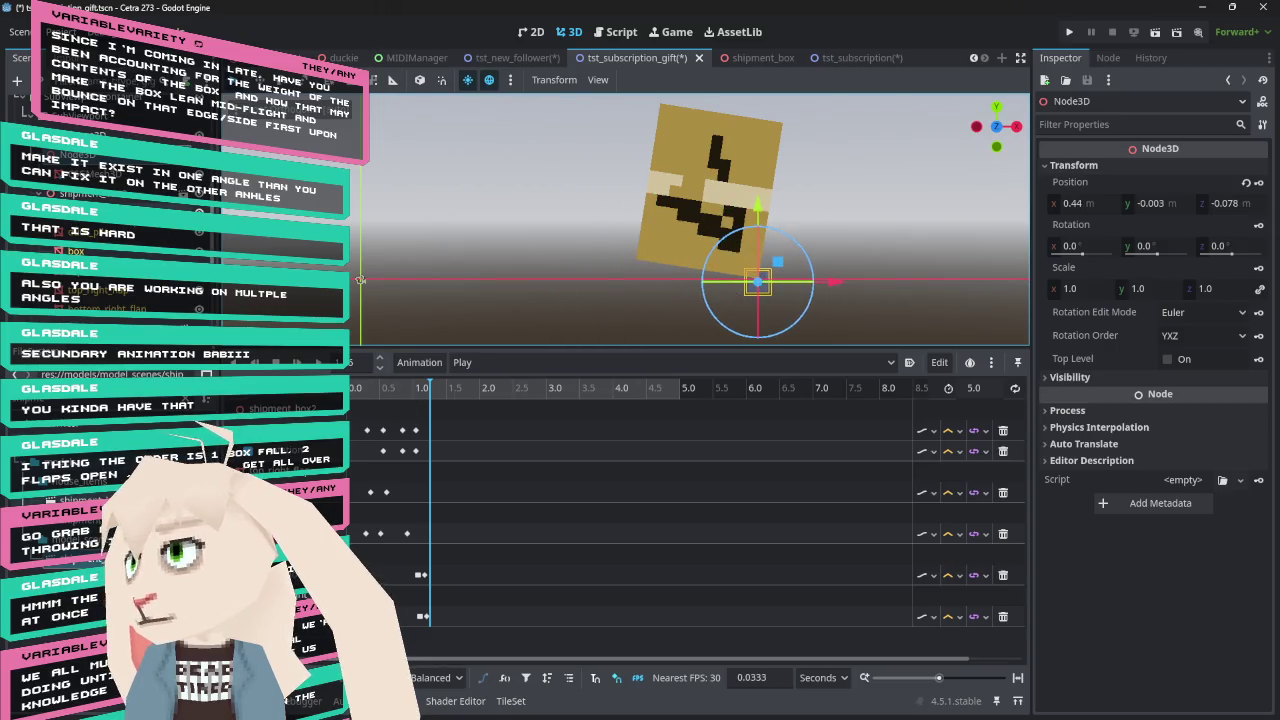
{"action": "left_click", "coordinate": [645, 255]}
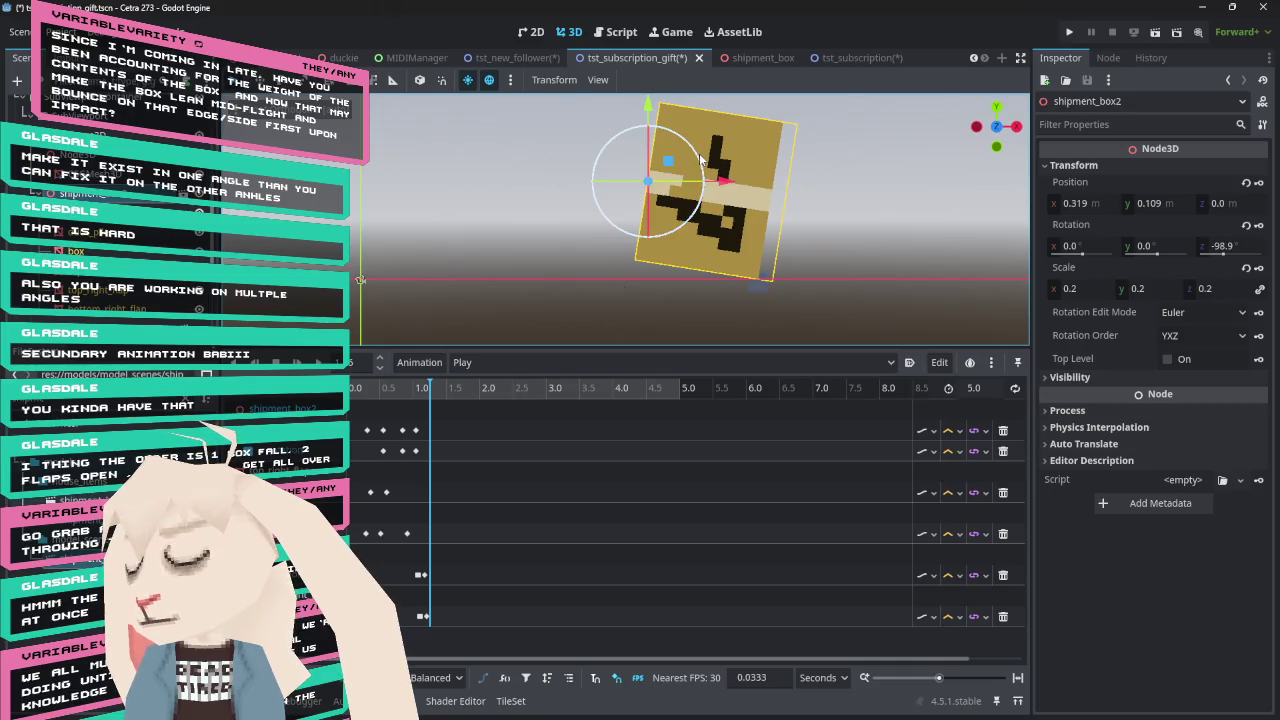
{"action": "left_click_drag", "start_coordinate": [699, 153], "coordinate": [706, 160]}
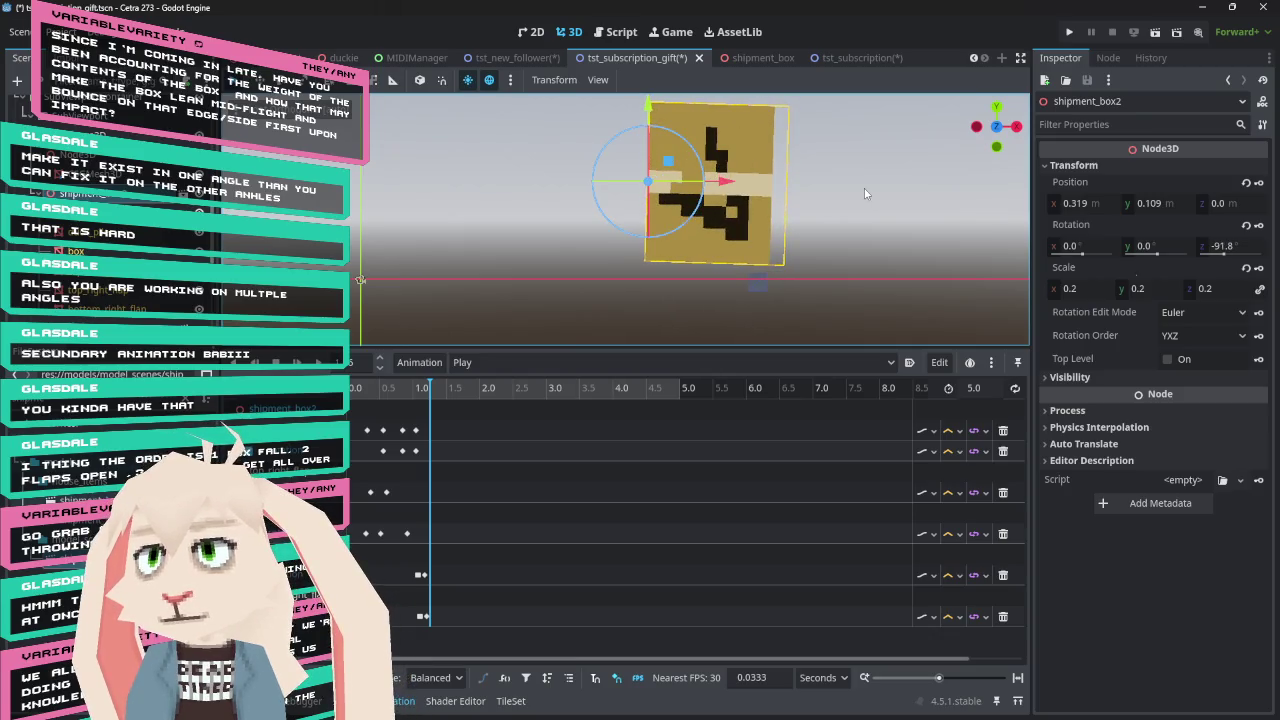
{"action": "left_click", "coordinate": [1227, 246]}
{"action": "type", "text": "0"}
{"action": "key", "text": "Return"}
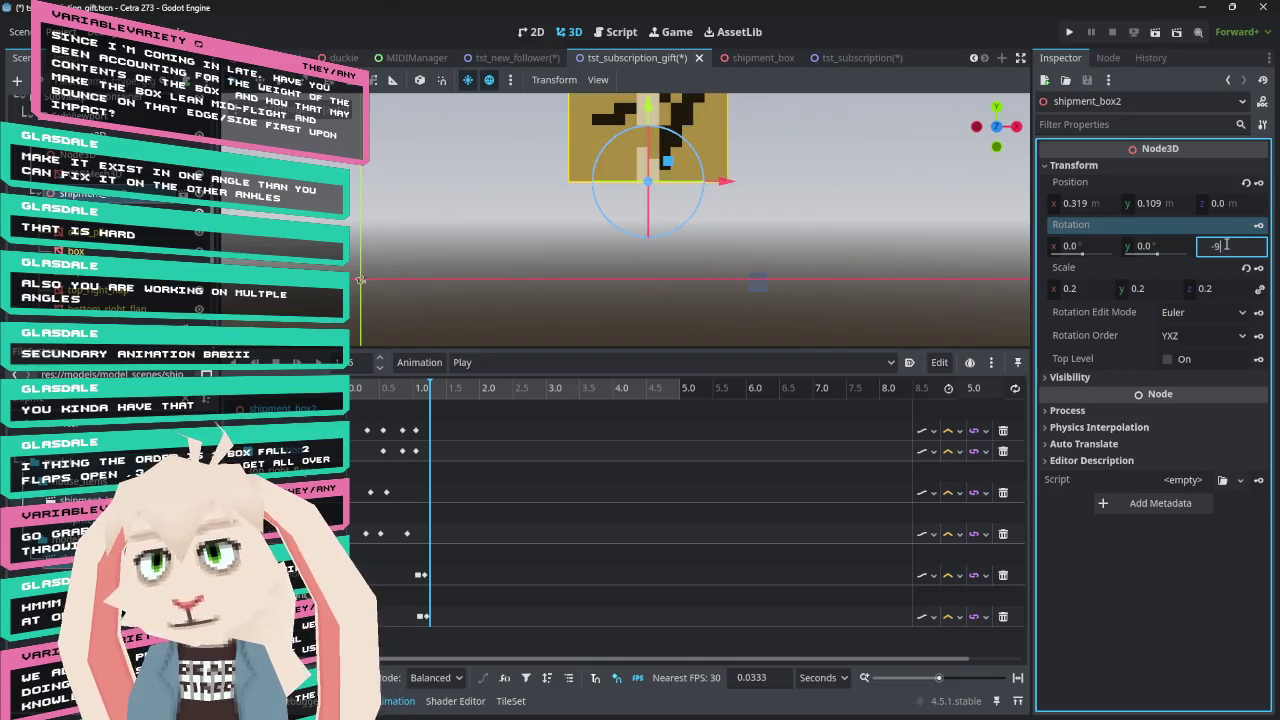
{"action": "type", "text": "0"}
{"action": "key", "text": "Return"}
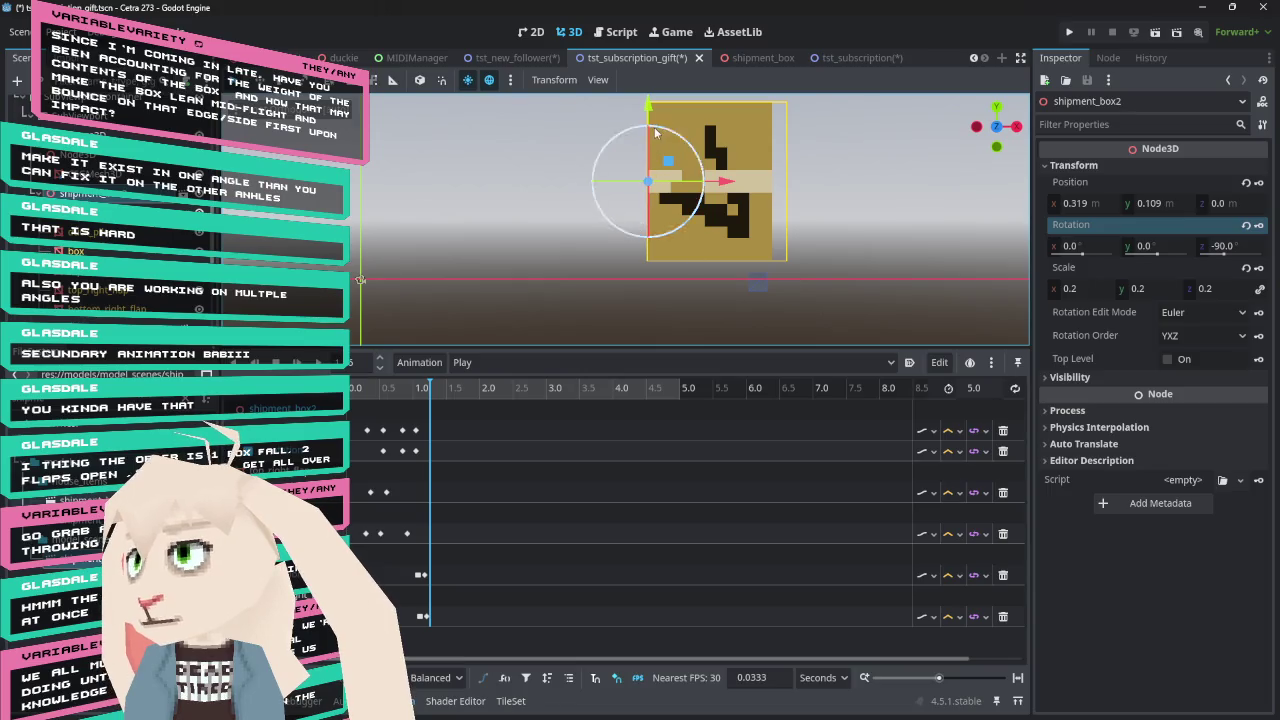
Nudge the box lower and left to x 0.305, y 0.088 m and key position and rotation
{"action": "left_click_drag", "start_coordinate": [650, 110], "coordinate": [656, 128]}
{"action": "left_click_drag", "start_coordinate": [724, 200], "coordinate": [716, 201]}
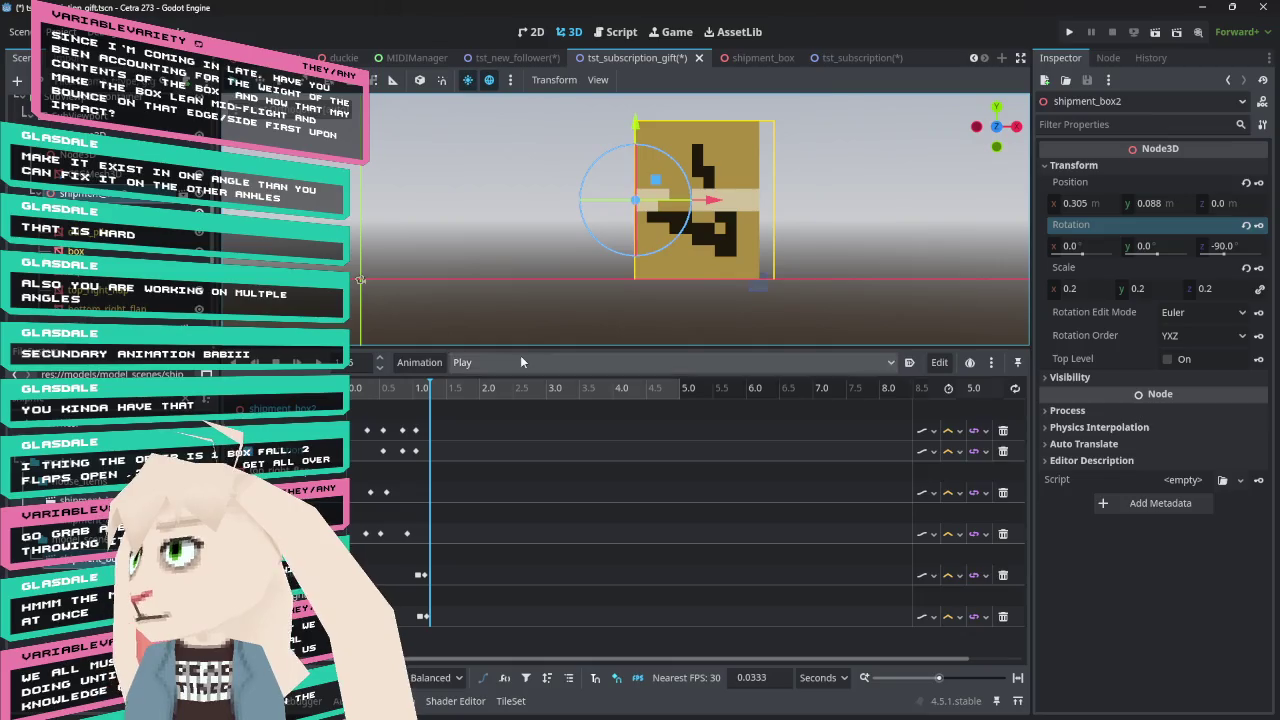
{"action": "left_click", "coordinate": [1258, 182]}
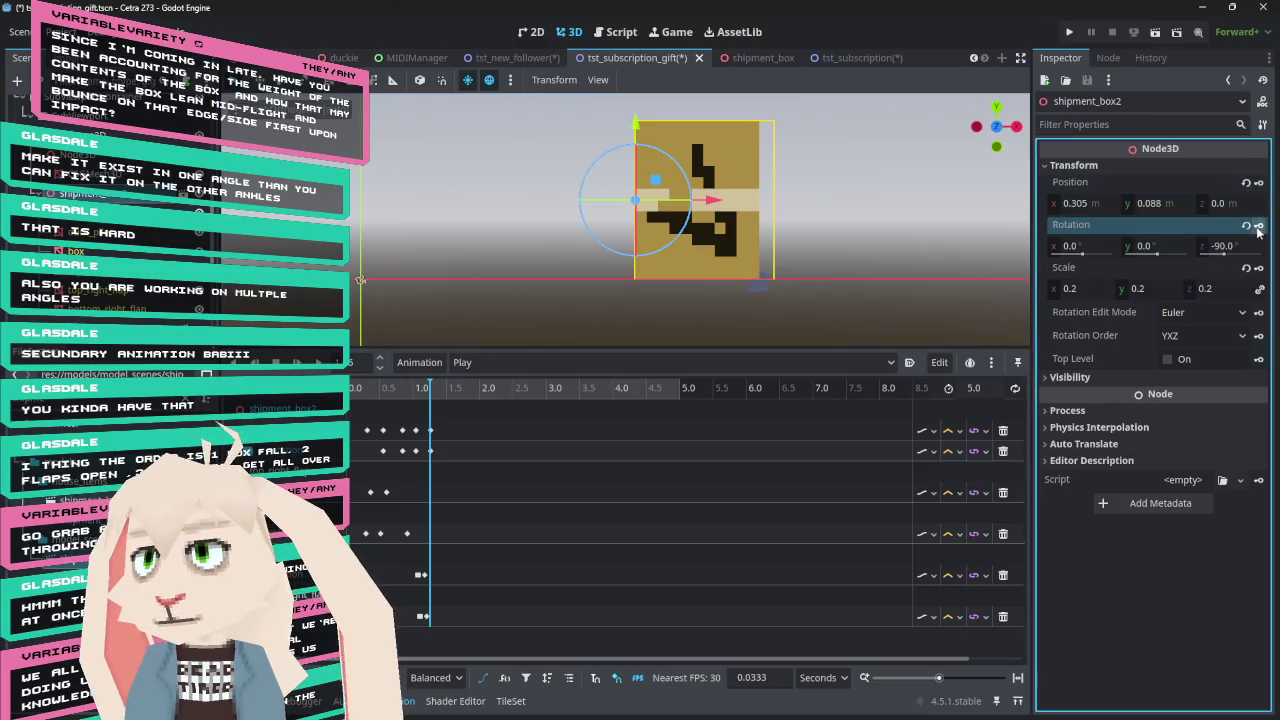
{"action": "left_click", "coordinate": [1258, 225]}
Replay the fall from the start and select both keyframes at 1.0 s
{"action": "left_click_drag", "start_coordinate": [430, 393], "coordinate": [340, 400]}
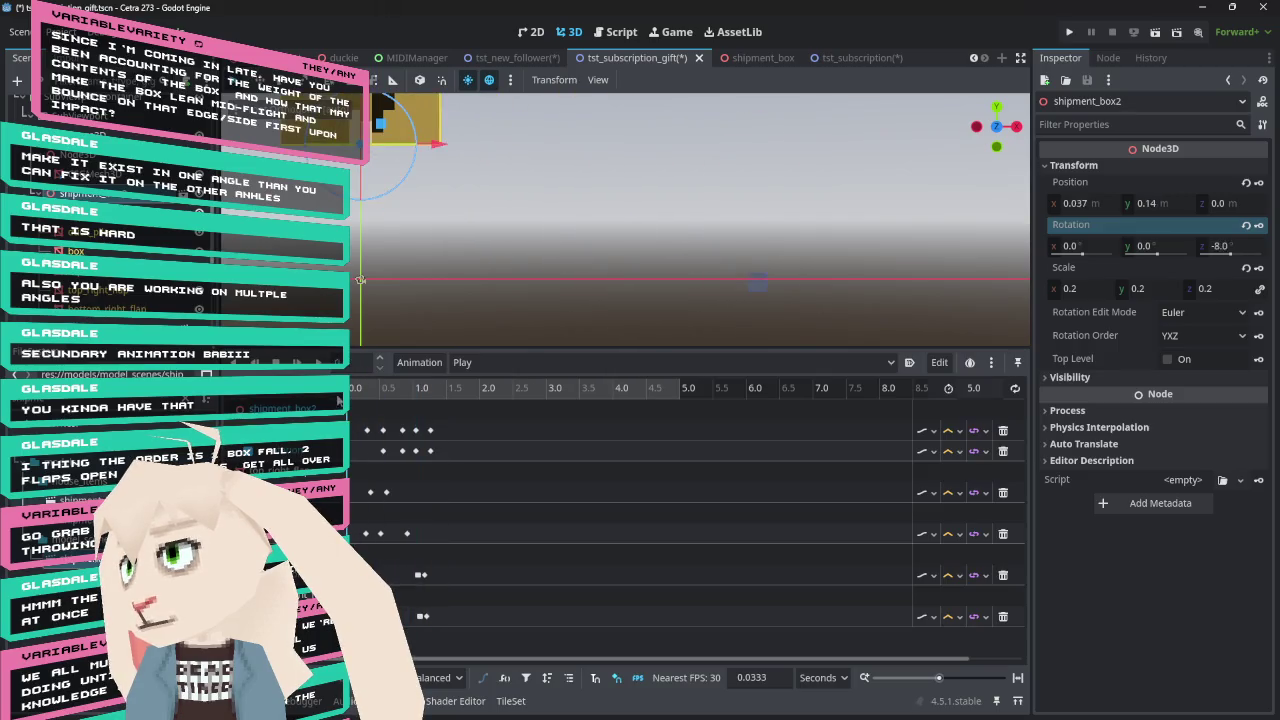
{"action": "left_click", "coordinate": [296, 362]}
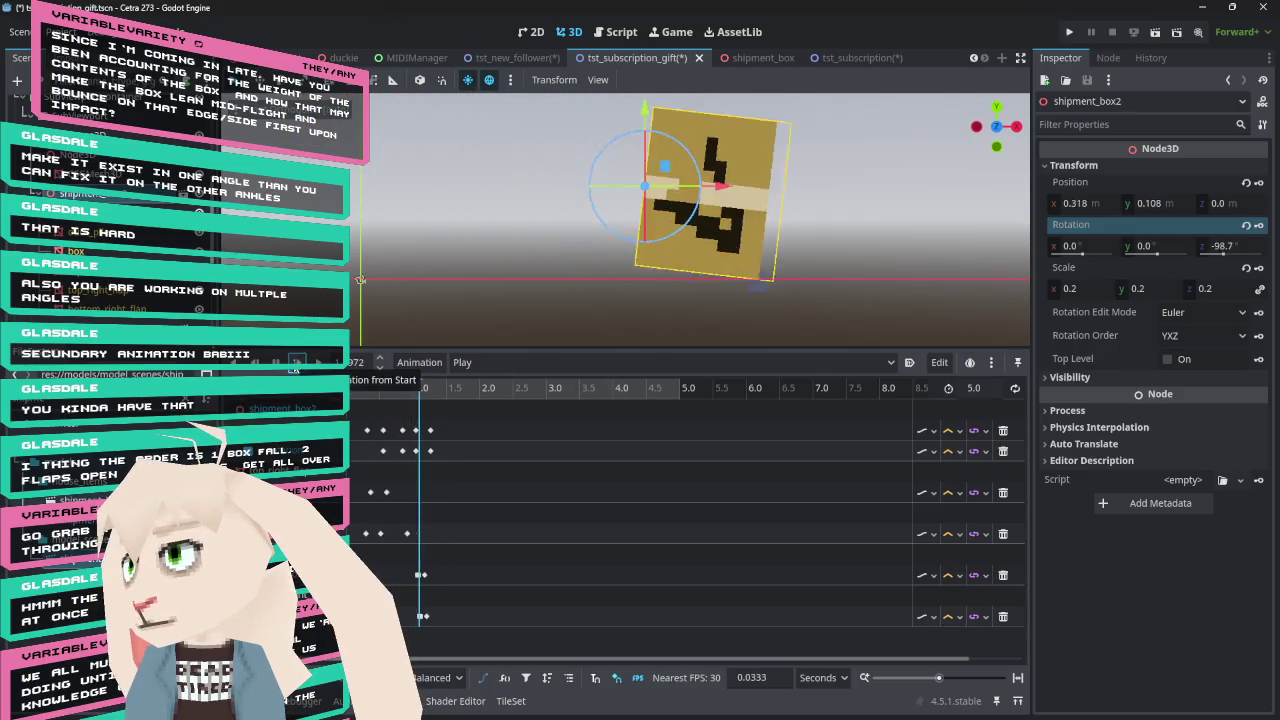
{"action": "mouse_move", "coordinate": [399, 386]}
{"action": "left_mouse_down"}
{"action": "mouse_move", "coordinate": [378, 393]}
{"action": "mouse_move", "coordinate": [437, 396]}
{"action": "mouse_move", "coordinate": [401, 392]}
{"action": "mouse_move", "coordinate": [424, 393]}
{"action": "left_mouse_up"}
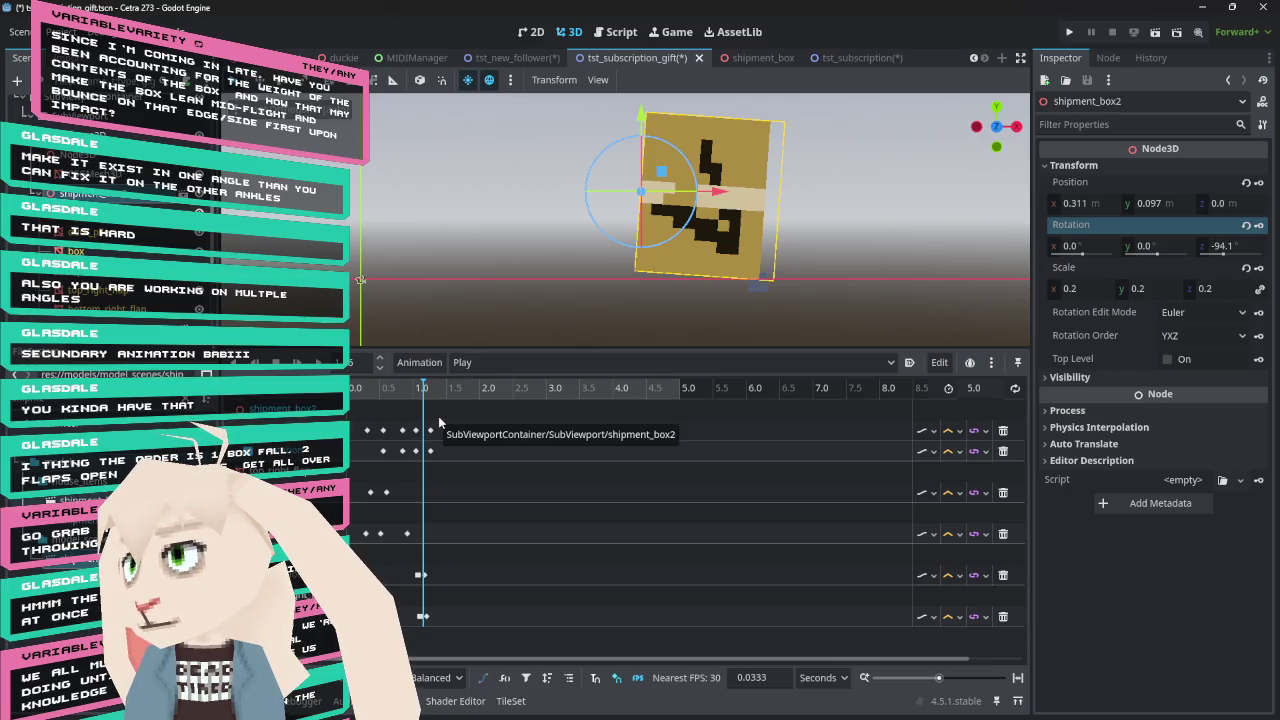
{"action": "left_click_drag", "start_coordinate": [441, 415], "coordinate": [425, 462]}
{"action": "left_click", "coordinate": [428, 432]}
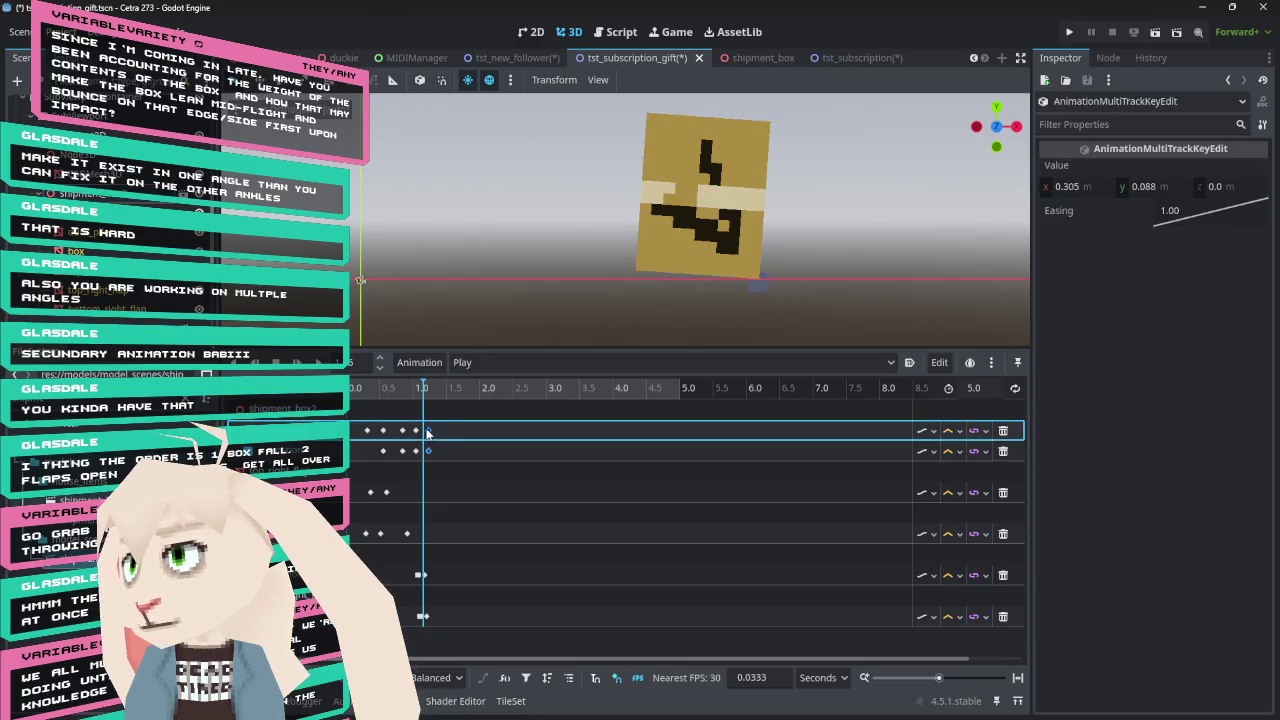
Replay the fall, then select the landing keyframes around 0.7–0.84 s
{"action": "left_click_drag", "start_coordinate": [420, 396], "coordinate": [350, 400]}
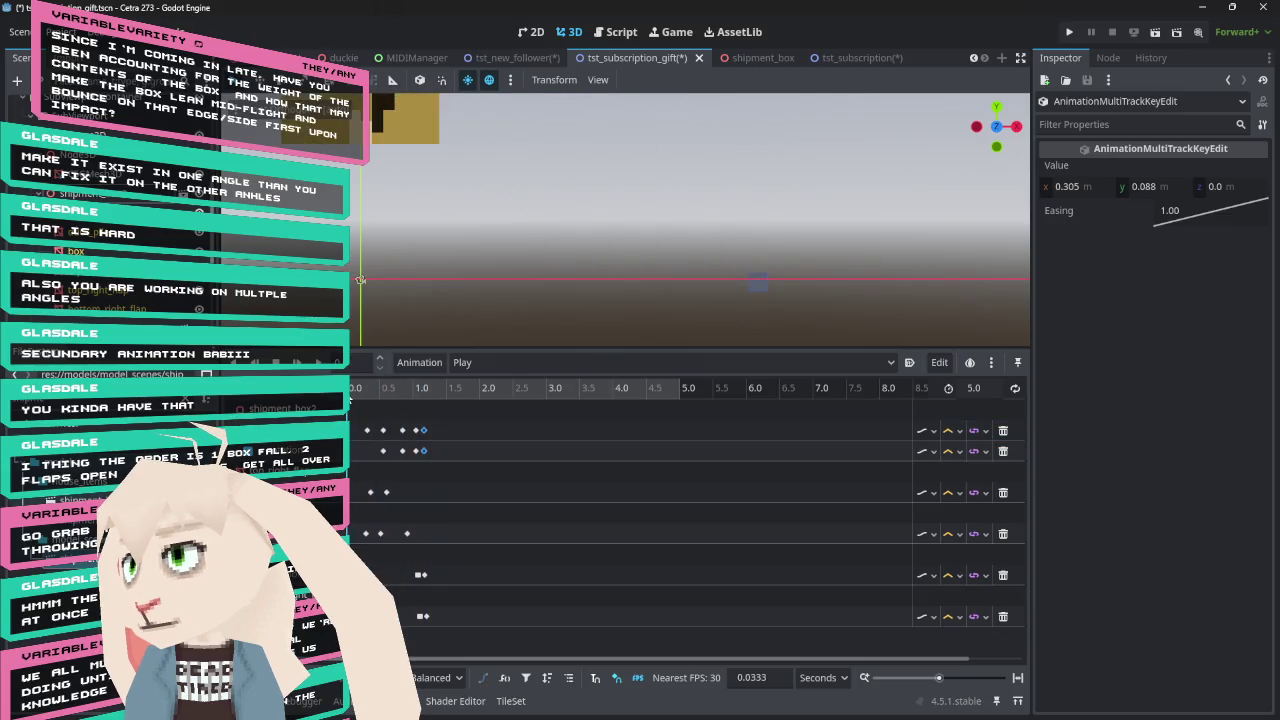
{"action": "left_click", "coordinate": [297, 362]}
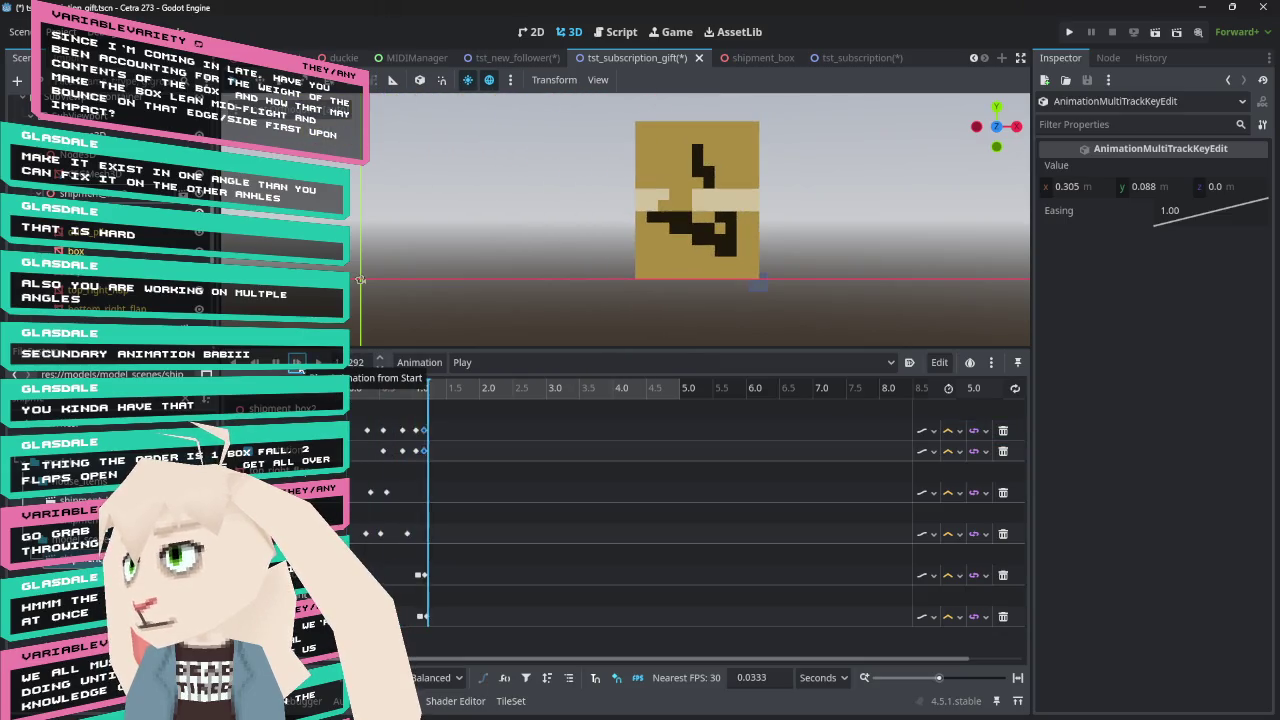
{"action": "mouse_move", "coordinate": [420, 397]}
{"action": "left_mouse_down"}
{"action": "mouse_move", "coordinate": [364, 394]}
{"action": "mouse_move", "coordinate": [409, 396]}
{"action": "left_mouse_up"}
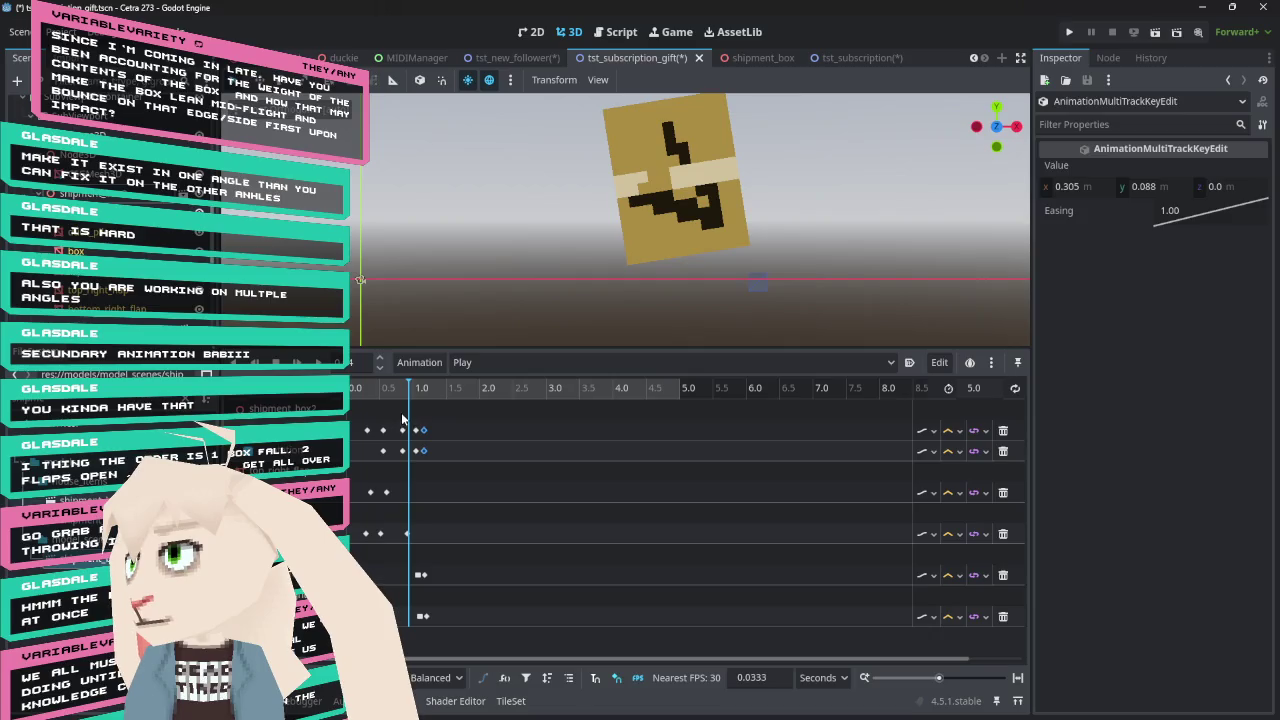
{"action": "mouse_move", "coordinate": [396, 417]}
{"action": "left_mouse_down"}
{"action": "mouse_move", "coordinate": [404, 462]}
{"action": "mouse_move", "coordinate": [424, 455]}
{"action": "mouse_move", "coordinate": [419, 438]}
{"action": "mouse_move", "coordinate": [351, 398]}
{"action": "left_mouse_up"}
{"action": "left_click", "coordinate": [403, 430]}
Replay and scrub the fall to compare poses, checking the keyframe at 0.7333 s
{"action": "left_click", "coordinate": [299, 364]}
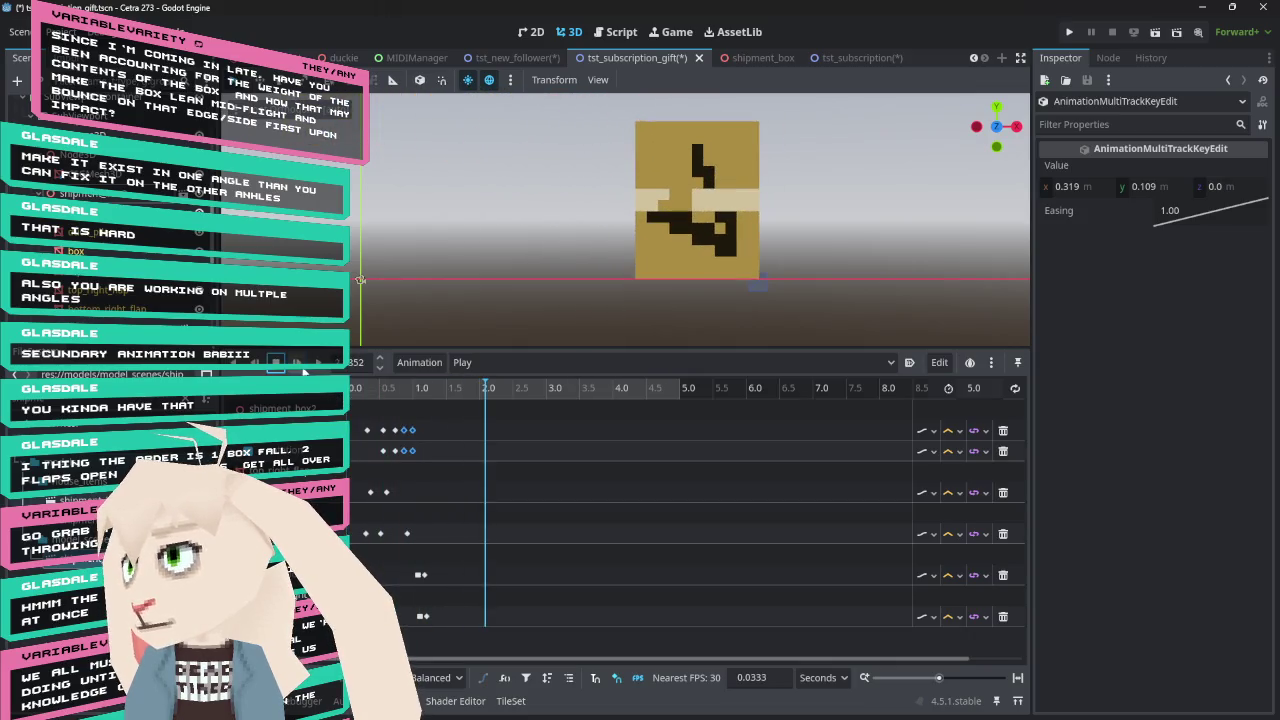
{"action": "mouse_move", "coordinate": [391, 395]}
{"action": "left_mouse_down"}
{"action": "mouse_move", "coordinate": [378, 395]}
{"action": "mouse_move", "coordinate": [415, 395]}
{"action": "mouse_move", "coordinate": [404, 395]}
{"action": "left_mouse_up"}
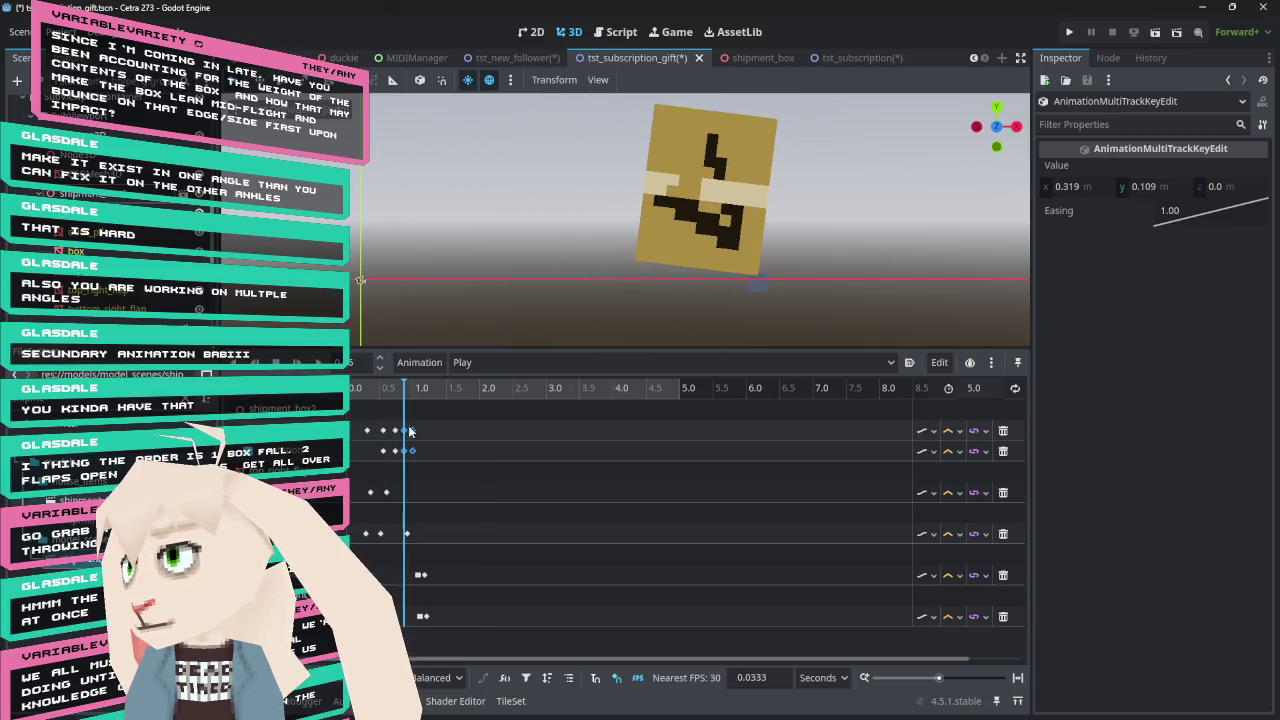
{"action": "left_click", "coordinate": [407, 432]}
{"action": "left_click_drag", "start_coordinate": [405, 397], "coordinate": [352, 397]}
{"action": "left_click", "coordinate": [297, 366]}
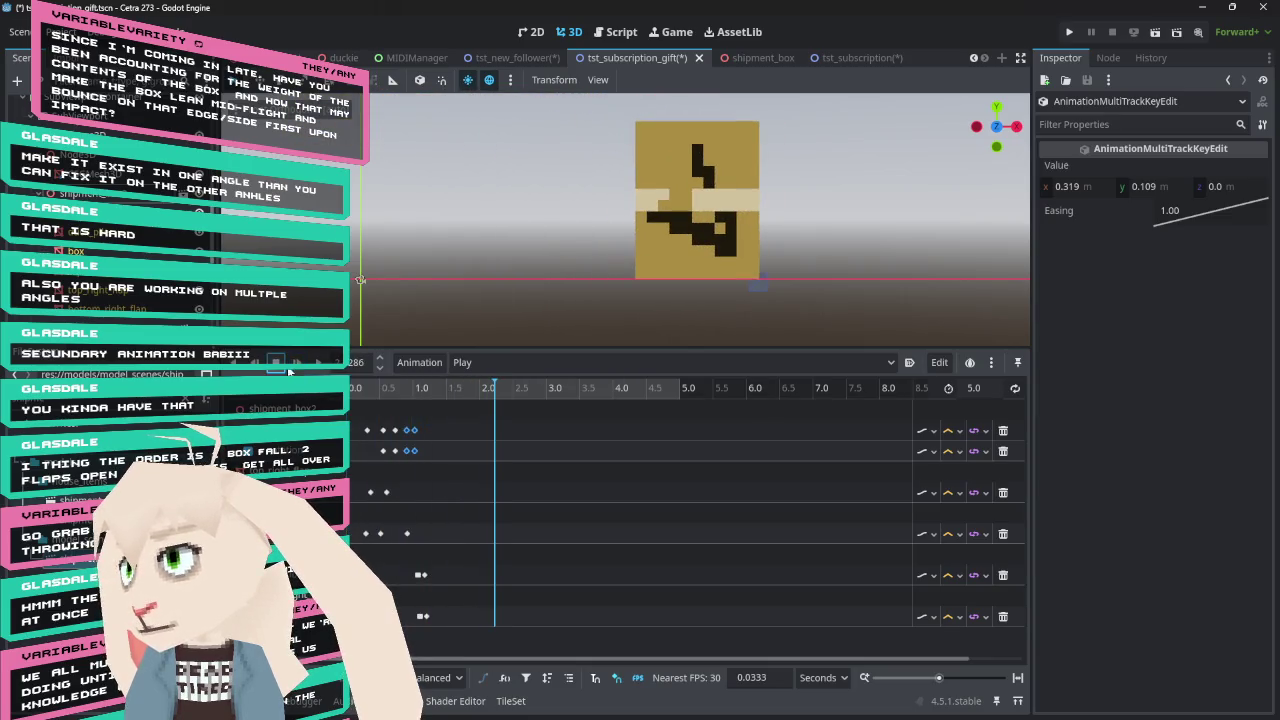
{"action": "mouse_move", "coordinate": [384, 395]}
{"action": "left_mouse_down"}
{"action": "mouse_move", "coordinate": [412, 390]}
{"action": "mouse_move", "coordinate": [401, 392]}
{"action": "left_mouse_up"}
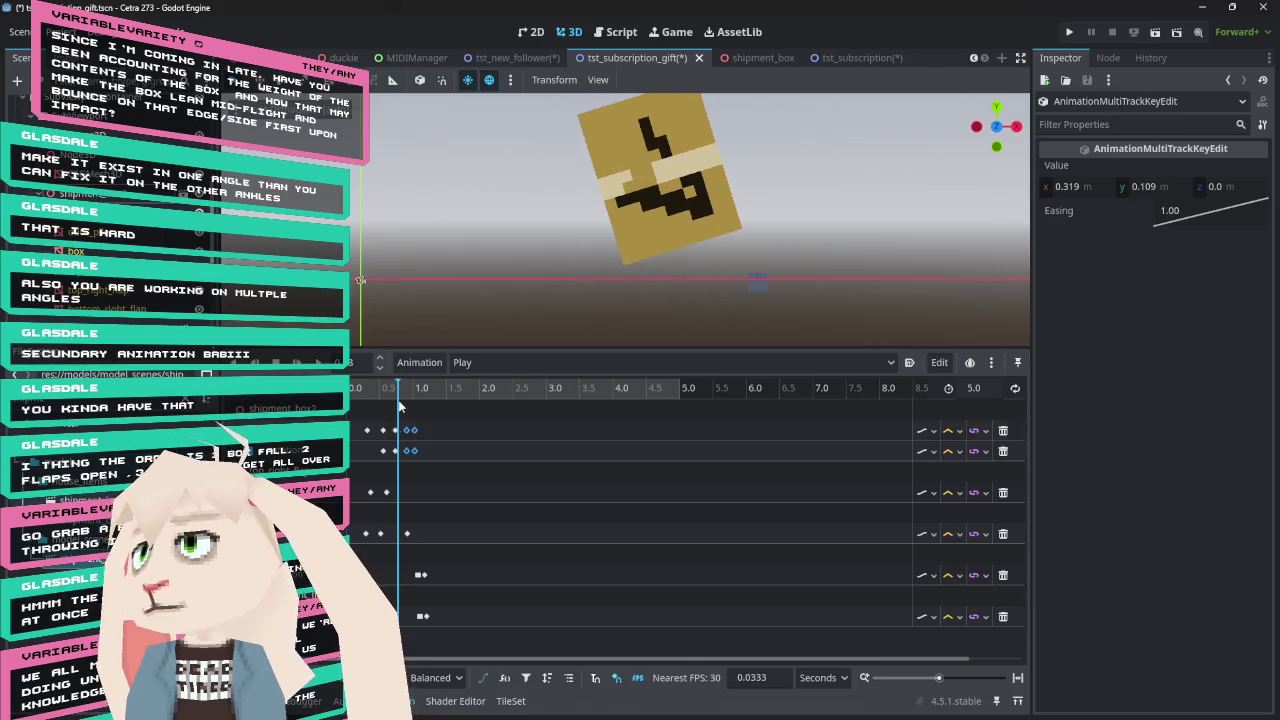
{"action": "left_click", "coordinate": [396, 430]}
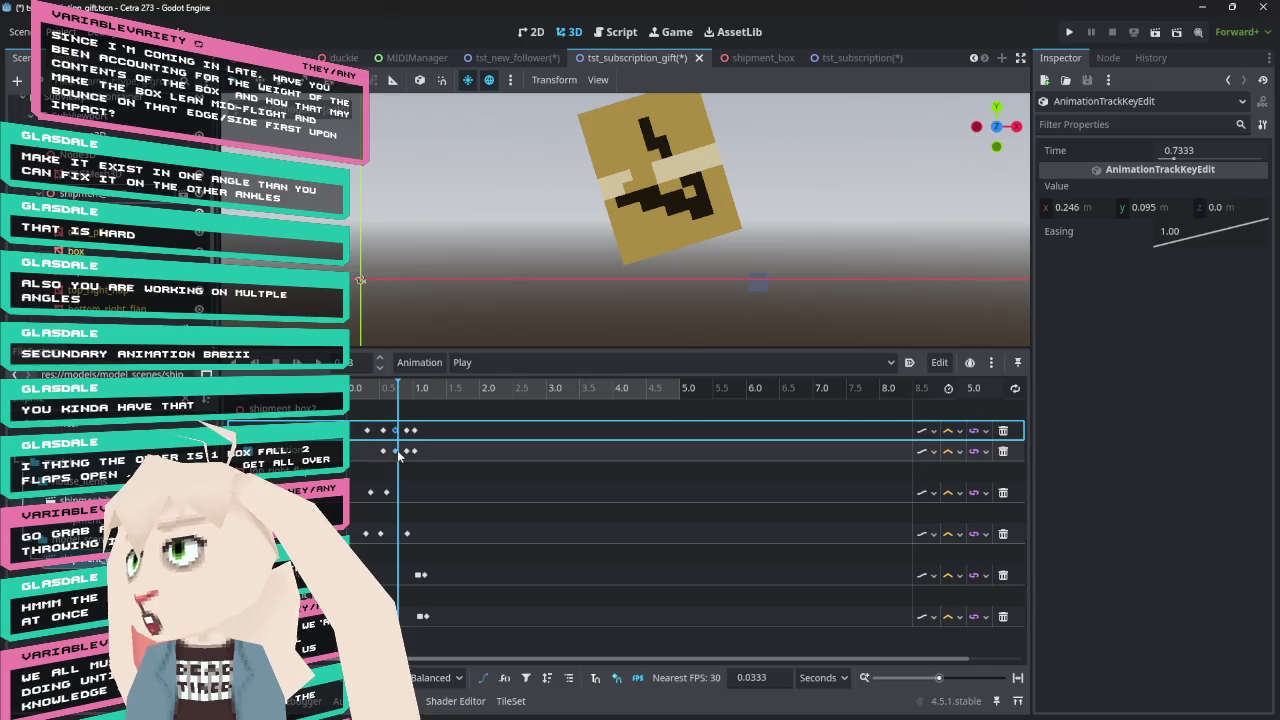
Delete the rotation keyframe at 0.7333 s and replay the fall without it
{"action": "mouse_move", "coordinate": [397, 452]}
{"action": "mouse_move", "coordinate": [400, 390]}
{"action": "left_mouse_down"}
{"action": "mouse_move", "coordinate": [410, 393]}
{"action": "mouse_move", "coordinate": [366, 392]}
{"action": "mouse_move", "coordinate": [400, 390]}
{"action": "left_mouse_up"}
{"action": "left_click", "coordinate": [396, 451]}
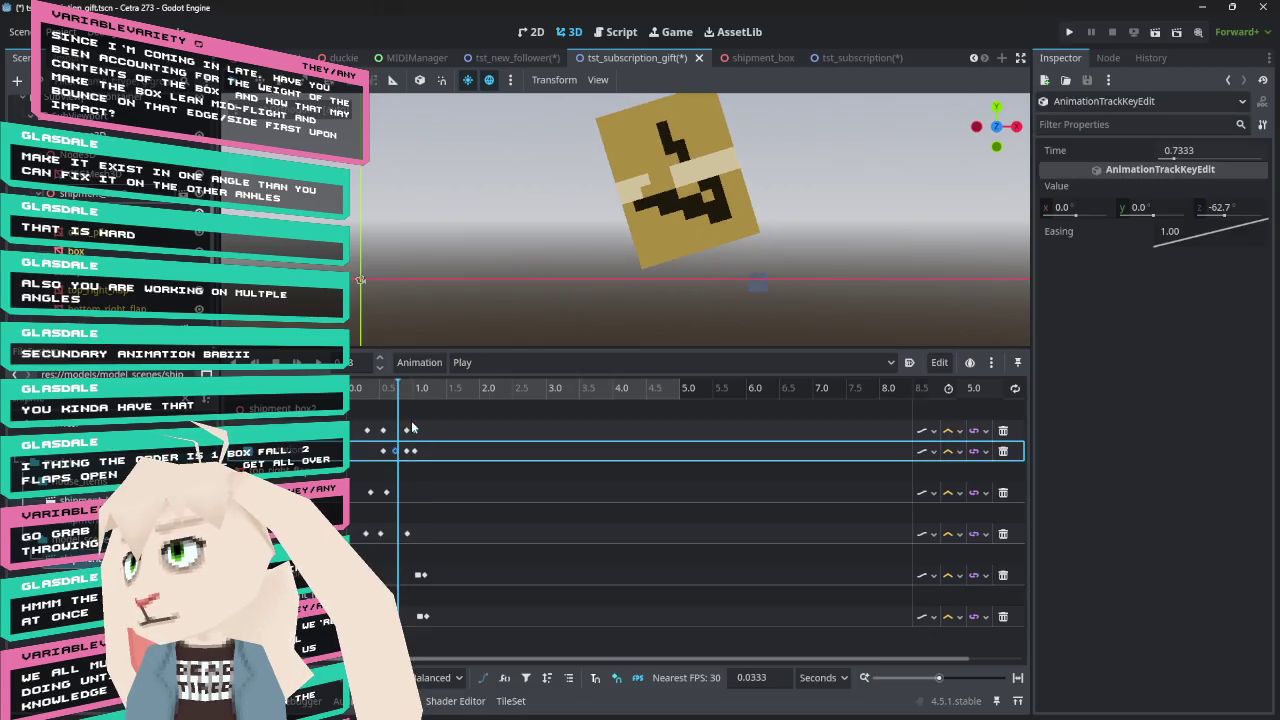
{"action": "key", "text": "Delete"}
{"action": "left_click", "coordinate": [379, 390]}
{"action": "mouse_move", "coordinate": [379, 395]}
{"action": "left_mouse_down"}
{"action": "mouse_move", "coordinate": [414, 392]}
{"action": "mouse_move", "coordinate": [338, 400]}
{"action": "left_mouse_up"}
{"action": "left_click", "coordinate": [296, 363]}
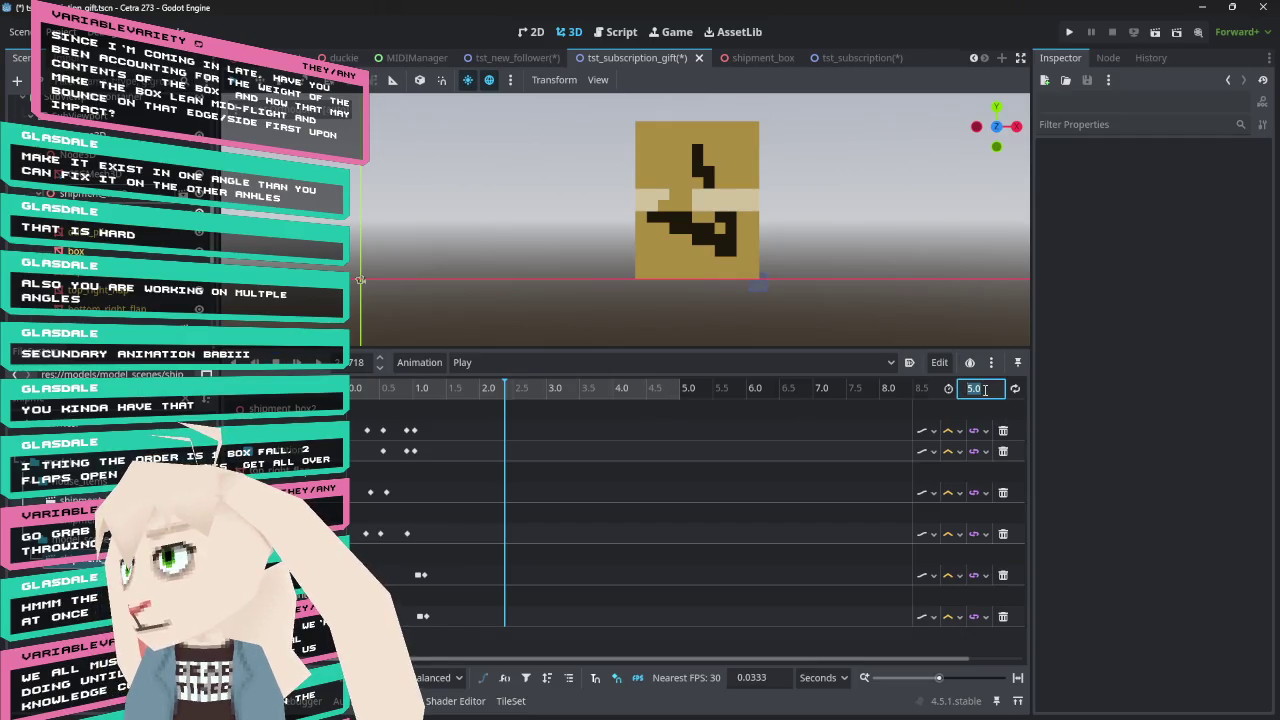
{"action": "left_click", "coordinate": [982, 390]}
{"action": "type", "text": "1.5"}
Set the animation length to 1.5 s and replay the shortened fall
{"action": "key", "text": "Return"}
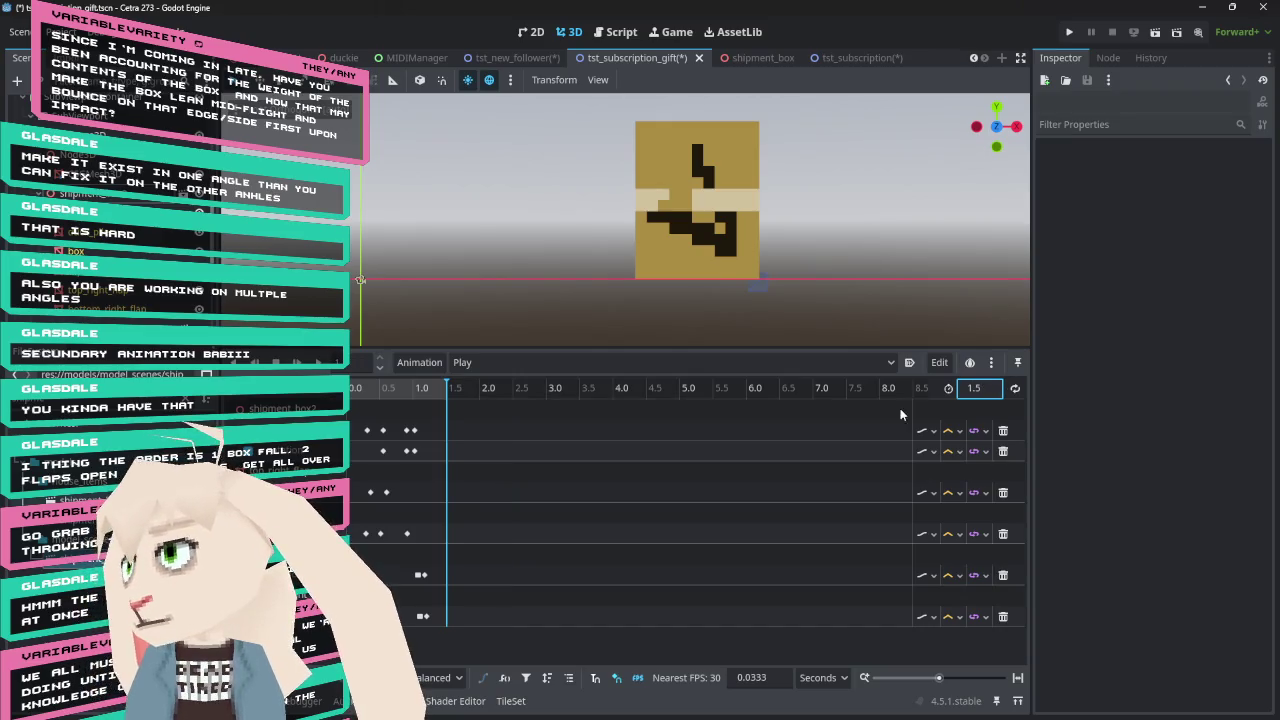
{"action": "left_click", "coordinate": [298, 364]}
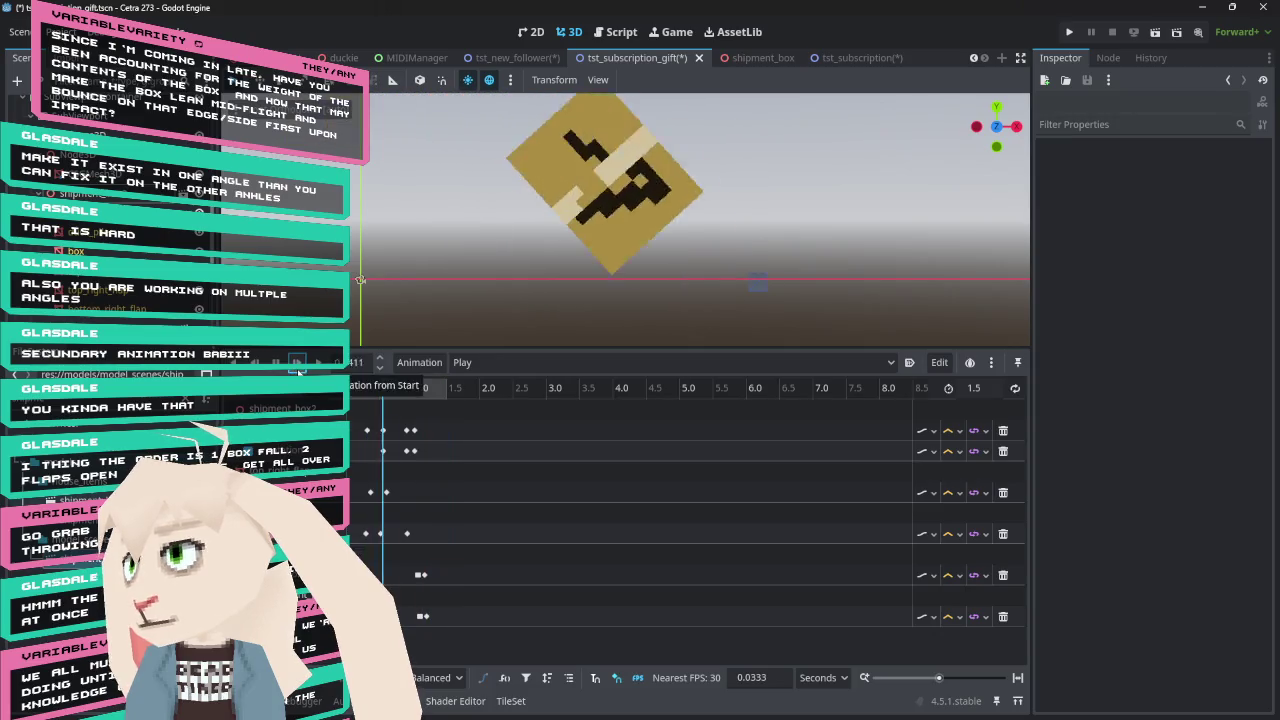
{"action": "left_click", "coordinate": [298, 364]}
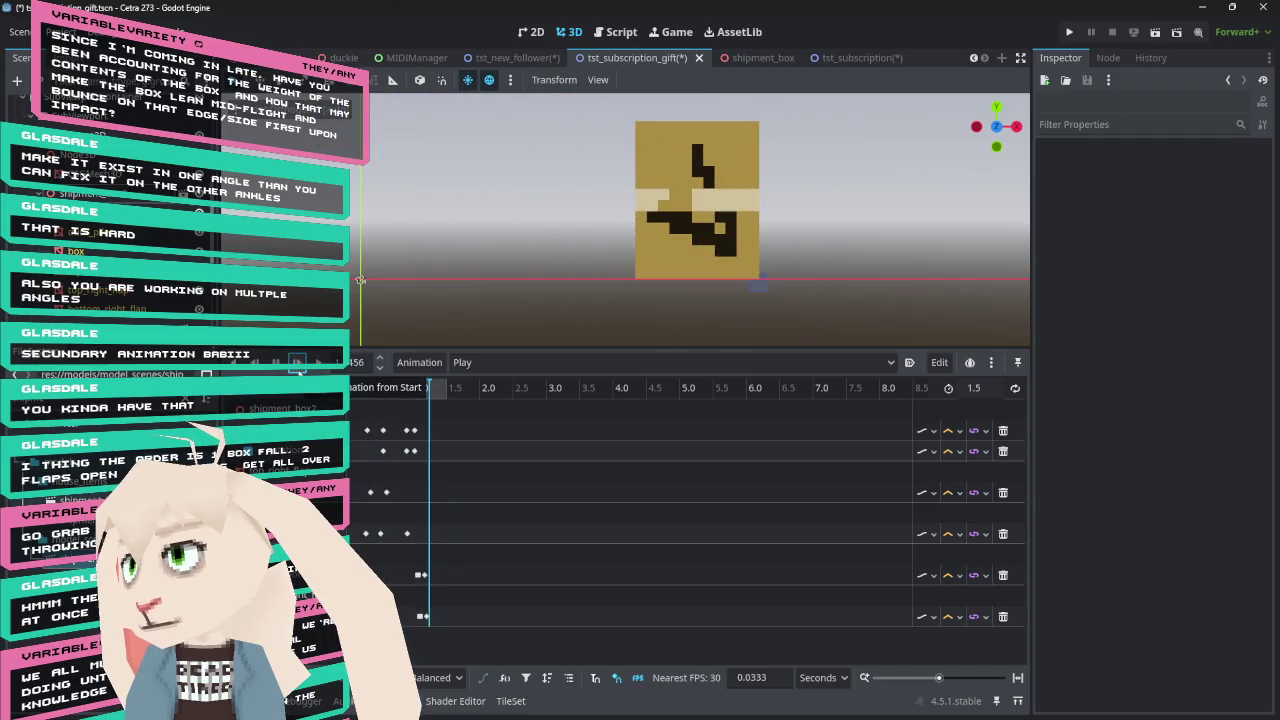
Scrub around 0.5 s and 0.7–0.95 s to check the tilt and landing
{"action": "left_click", "coordinate": [384, 390]}
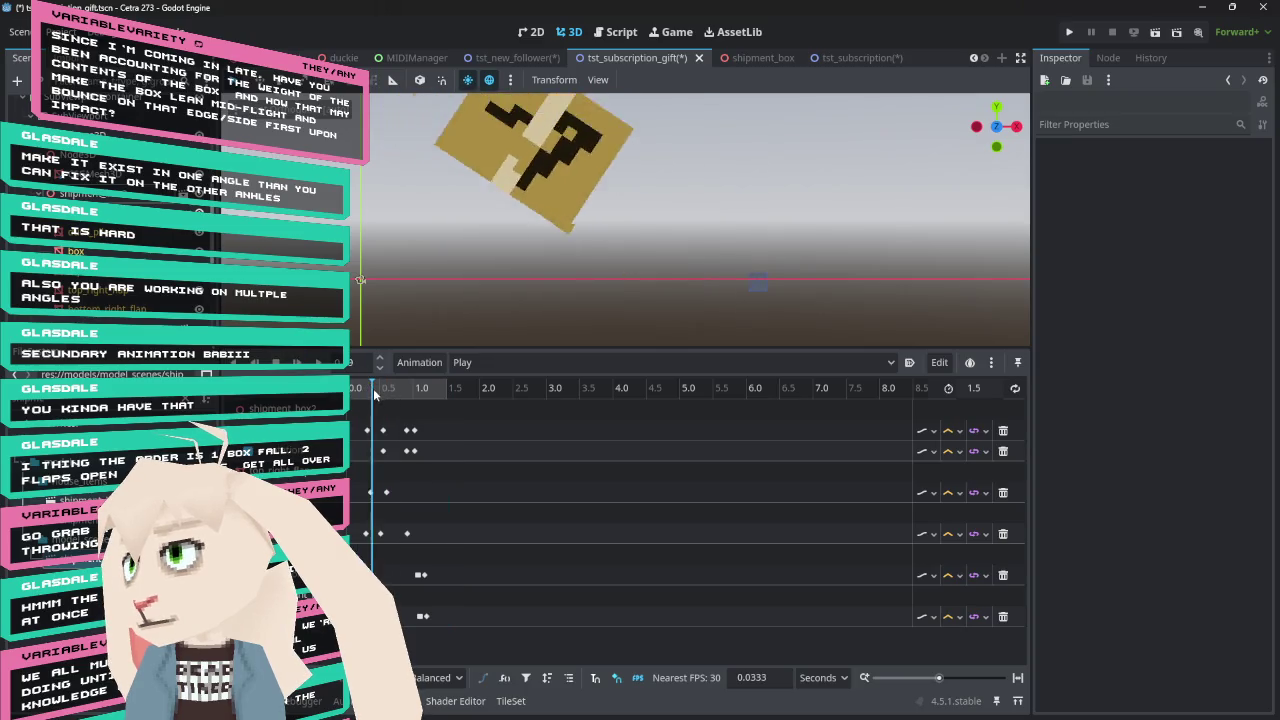
{"action": "left_click", "coordinate": [384, 390]}
{"action": "mouse_move", "coordinate": [385, 393]}
{"action": "left_mouse_down"}
{"action": "mouse_move", "coordinate": [424, 388]}
{"action": "mouse_move", "coordinate": [345, 388]}
{"action": "mouse_move", "coordinate": [414, 395]}
{"action": "mouse_move", "coordinate": [362, 393]}
{"action": "left_mouse_up"}
{"action": "left_click", "coordinate": [297, 362]}
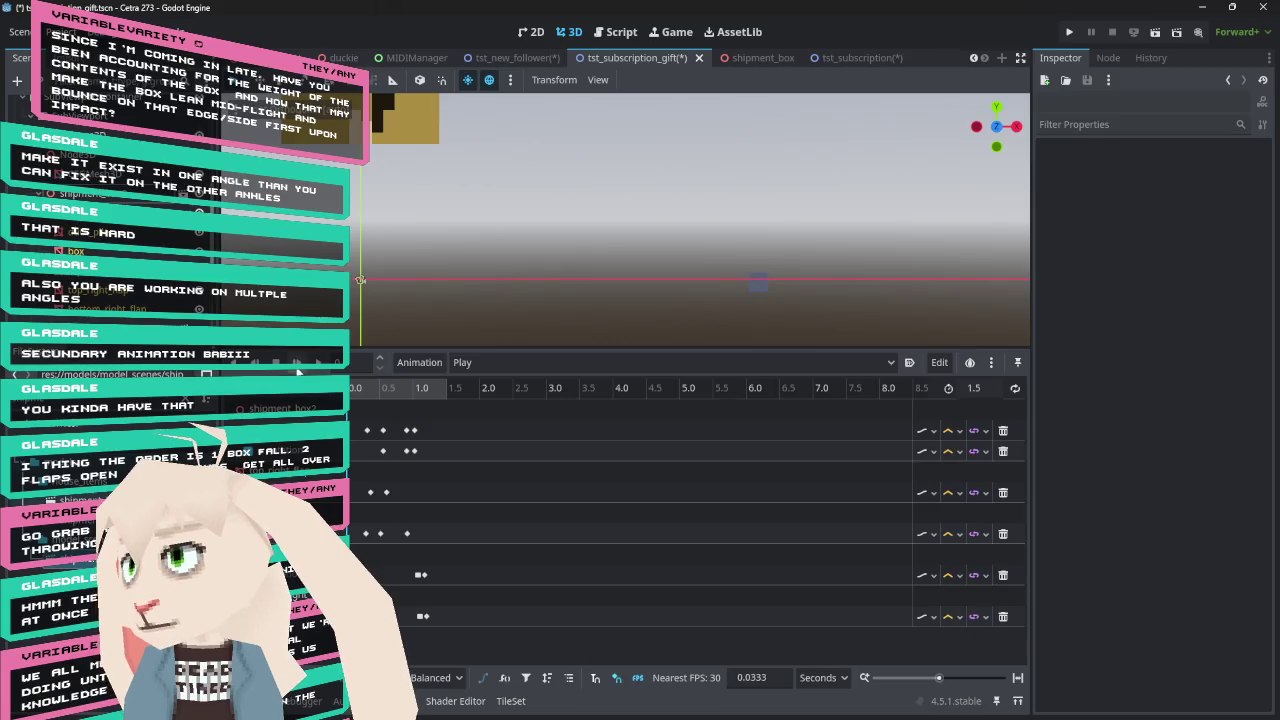
{"action": "mouse_move", "coordinate": [362, 393]}
{"action": "left_mouse_down"}
{"action": "mouse_move", "coordinate": [424, 397]}
{"action": "mouse_move", "coordinate": [372, 397]}
{"action": "mouse_move", "coordinate": [411, 397]}
{"action": "left_mouse_up"}
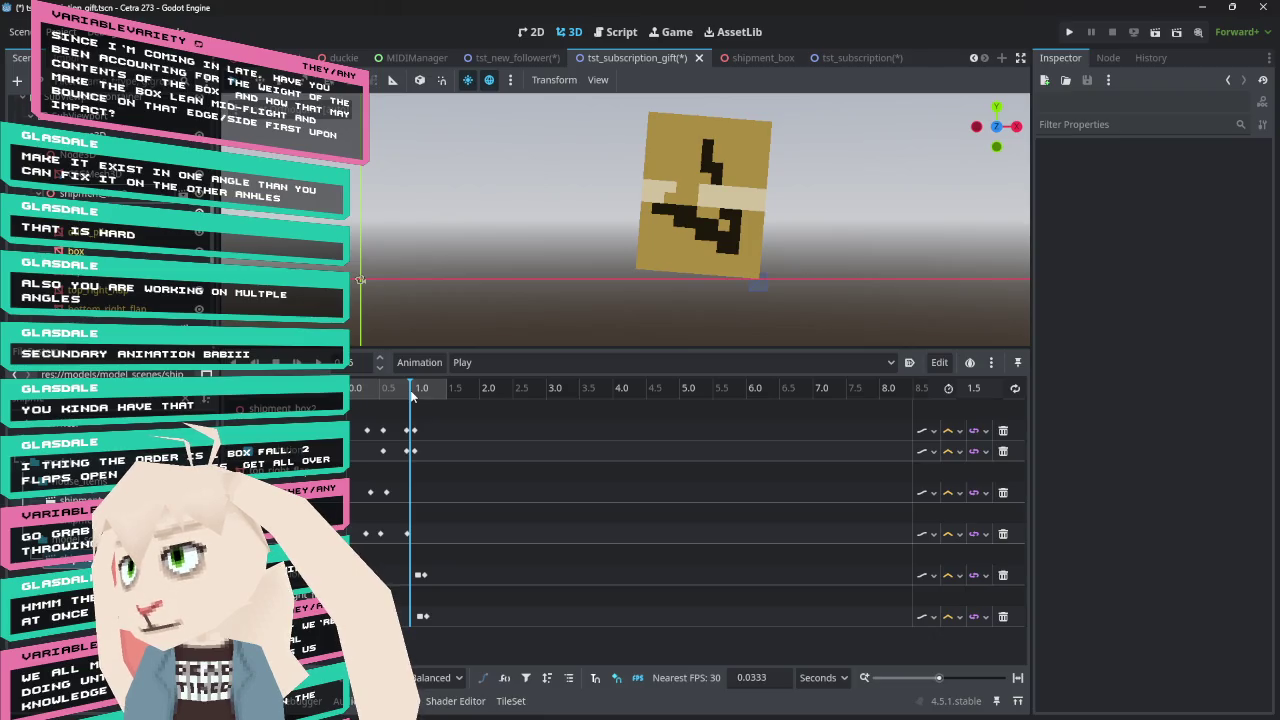
{"action": "mouse_move", "coordinate": [411, 396]}
{"action": "left_mouse_down"}
{"action": "mouse_move", "coordinate": [392, 395]}
{"action": "mouse_move", "coordinate": [411, 393]}
{"action": "left_mouse_up"}
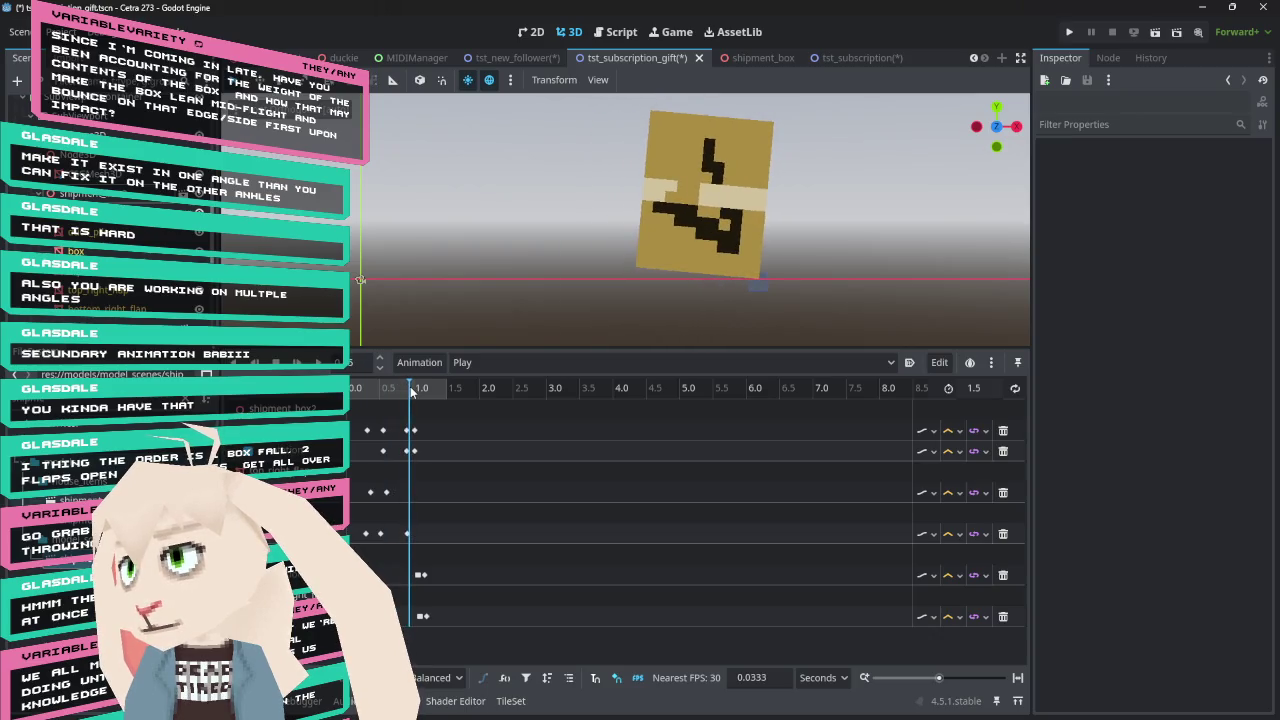
Select the 1.0 s keys on the top two tracks and set their easing to 2.14
{"action": "left_click", "coordinate": [409, 430]}
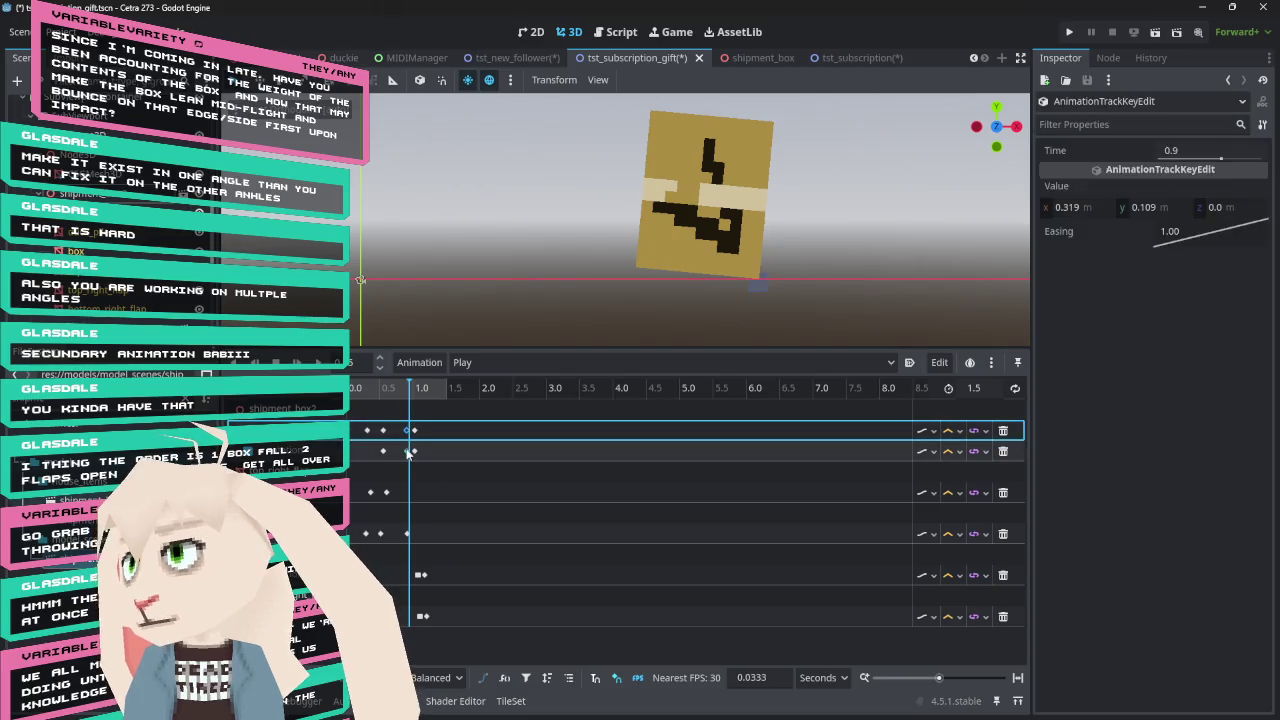
{"action": "left_click", "coordinate": [409, 451], "text": "shift"}
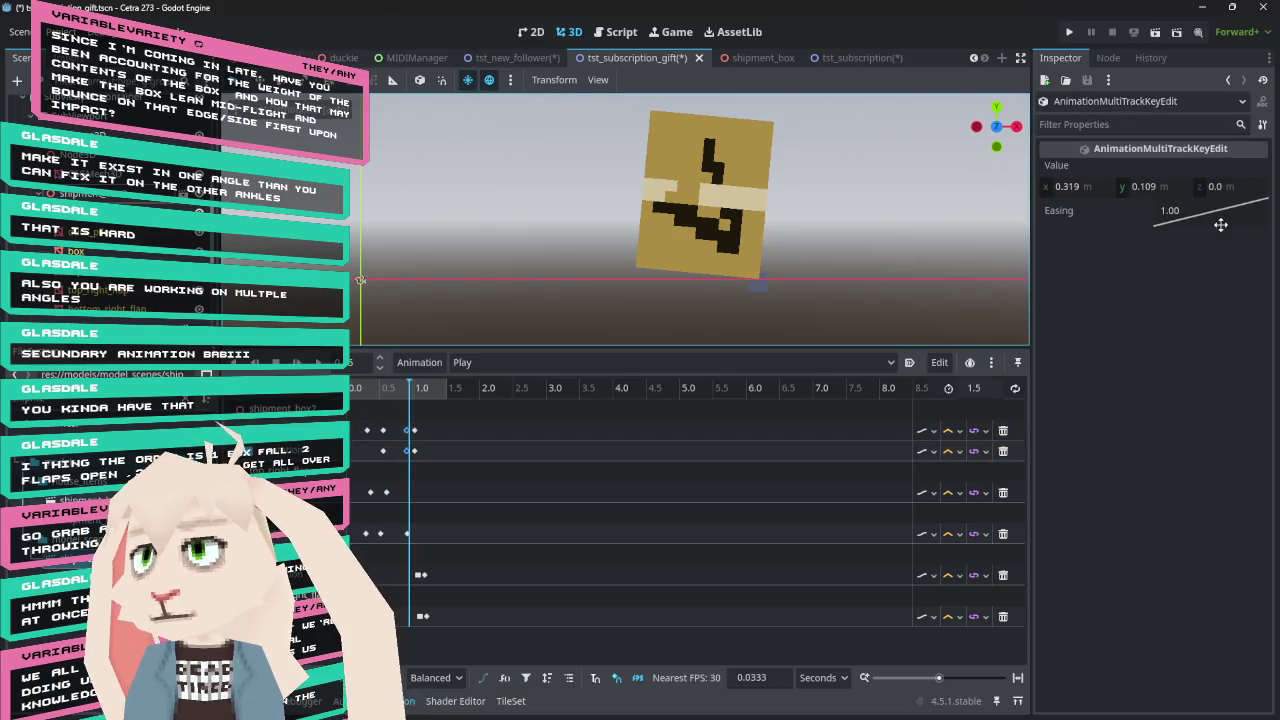
{"action": "mouse_move", "coordinate": [1222, 363]}
{"action": "left_mouse_down"}
{"action": "mouse_move", "coordinate": [1151, 383]}
{"action": "mouse_move", "coordinate": [1252, 405]}
{"action": "mouse_move", "coordinate": [1218, 397]}
{"action": "mouse_move", "coordinate": [1237, 403]}
{"action": "left_mouse_up"}
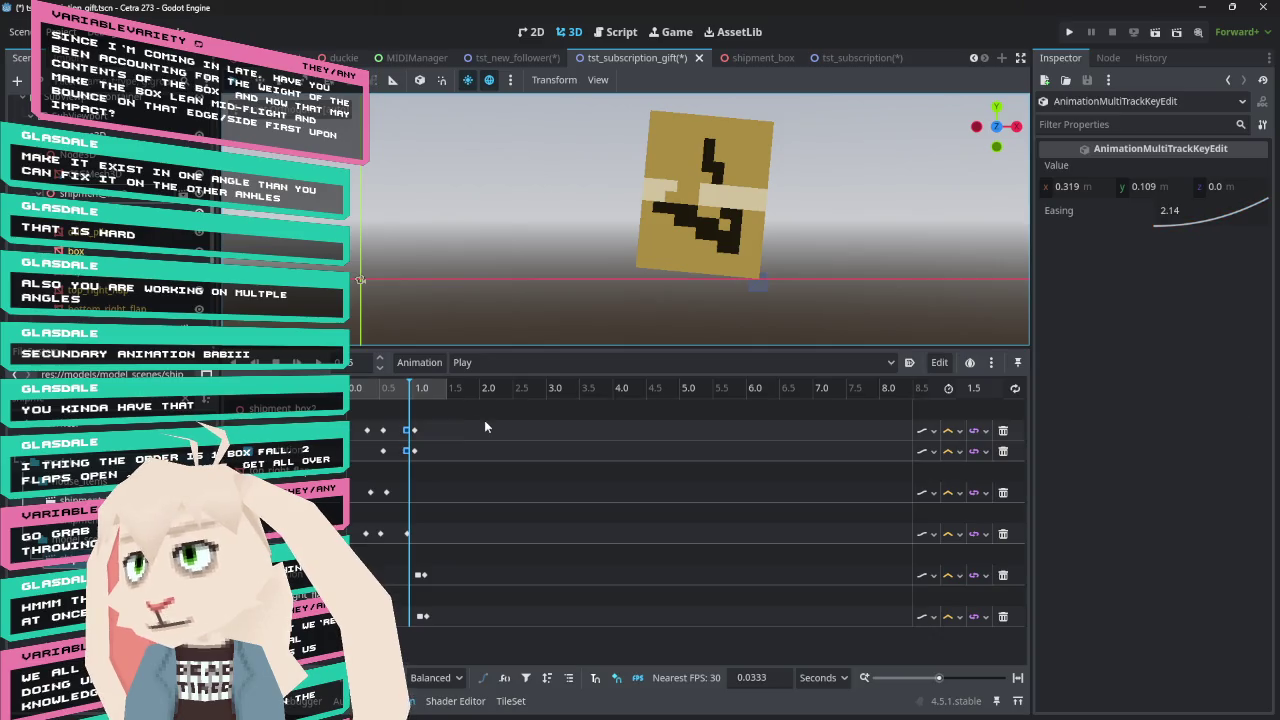
{"action": "mouse_move", "coordinate": [401, 392]}
{"action": "left_mouse_down"}
{"action": "mouse_move", "coordinate": [383, 395]}
{"action": "mouse_move", "coordinate": [416, 395]}
{"action": "mouse_move", "coordinate": [366, 395]}
{"action": "mouse_move", "coordinate": [417, 394]}
{"action": "mouse_move", "coordinate": [350, 395]}
{"action": "left_mouse_up"}
Replay the eased fall from the start repeatedly, then step through it to about 0.8 s
{"action": "left_click", "coordinate": [297, 362]}
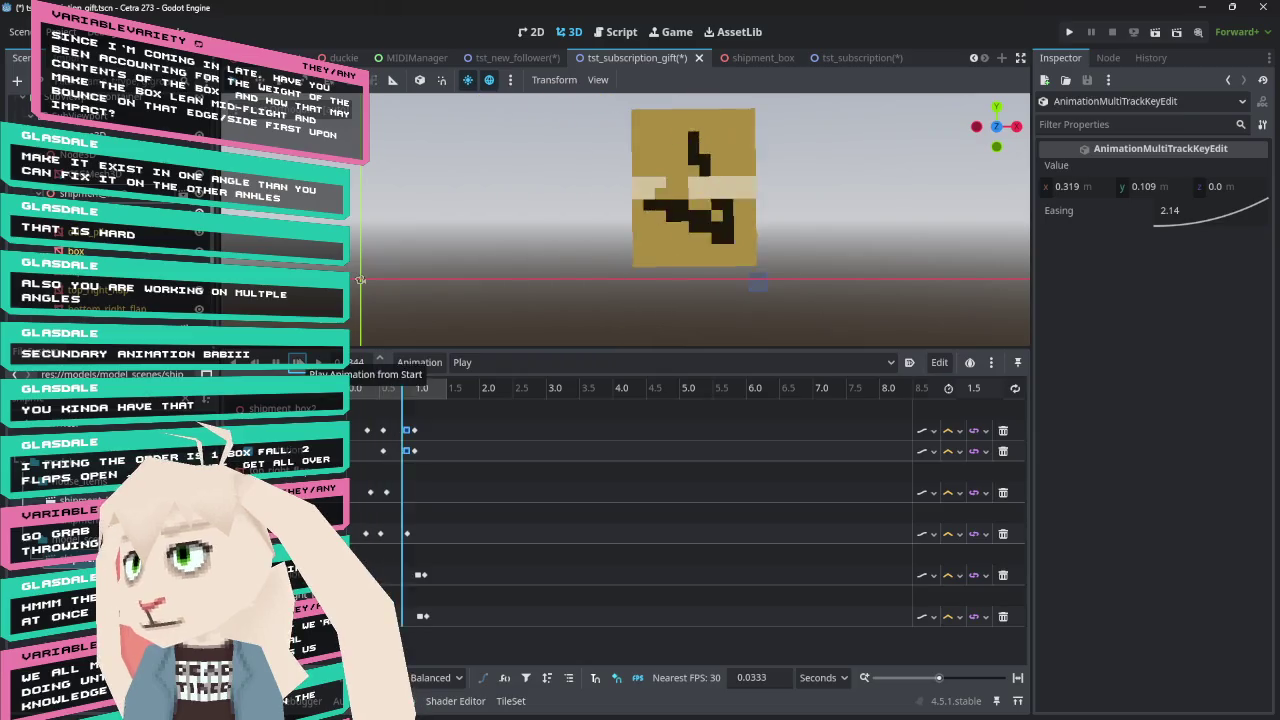
{"action": "left_click", "coordinate": [275, 362]}
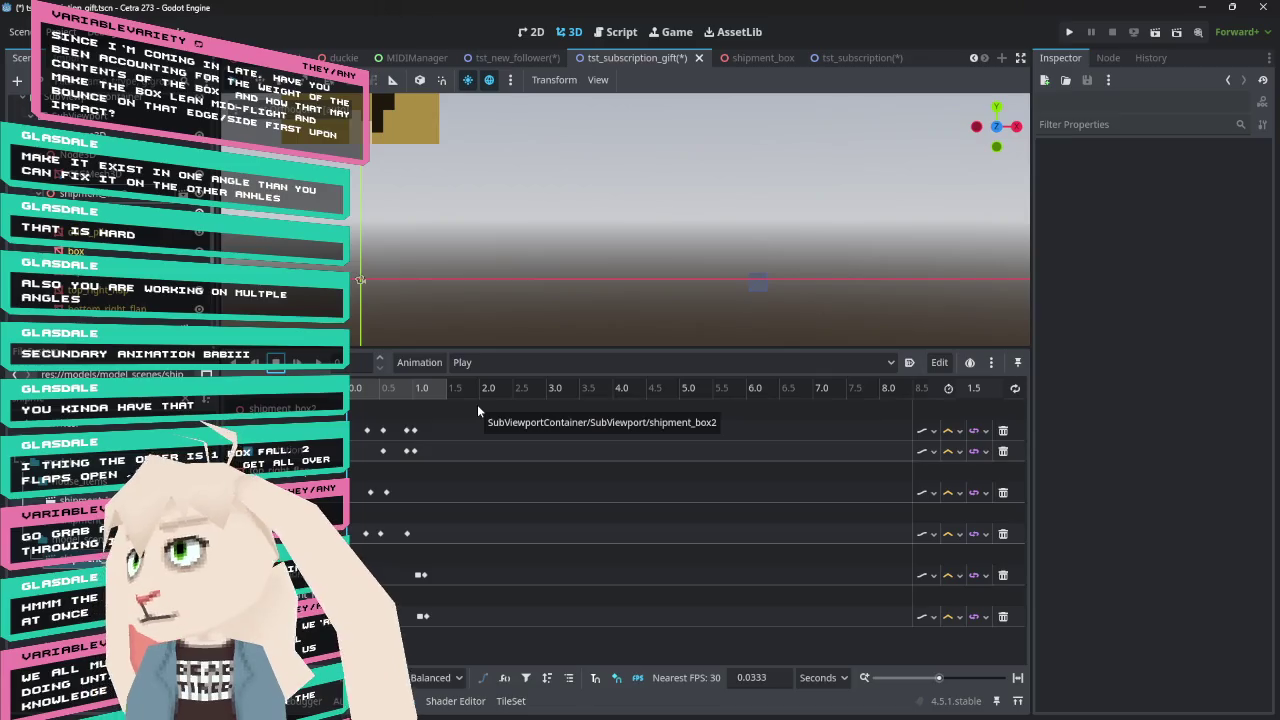
{"action": "mouse_move", "coordinate": [392, 392]}
{"action": "left_mouse_down"}
{"action": "mouse_move", "coordinate": [417, 396]}
{"action": "mouse_move", "coordinate": [313, 418]}
{"action": "left_mouse_up"}
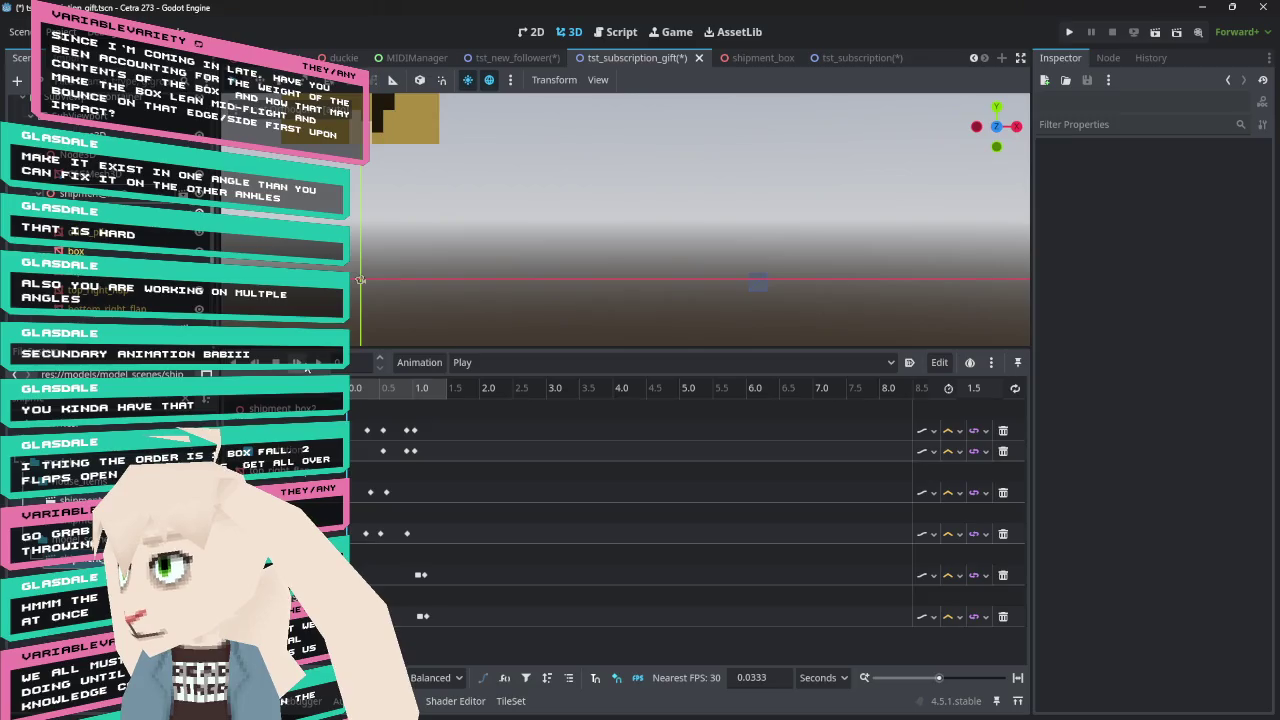
{"action": "left_click", "coordinate": [297, 362]}
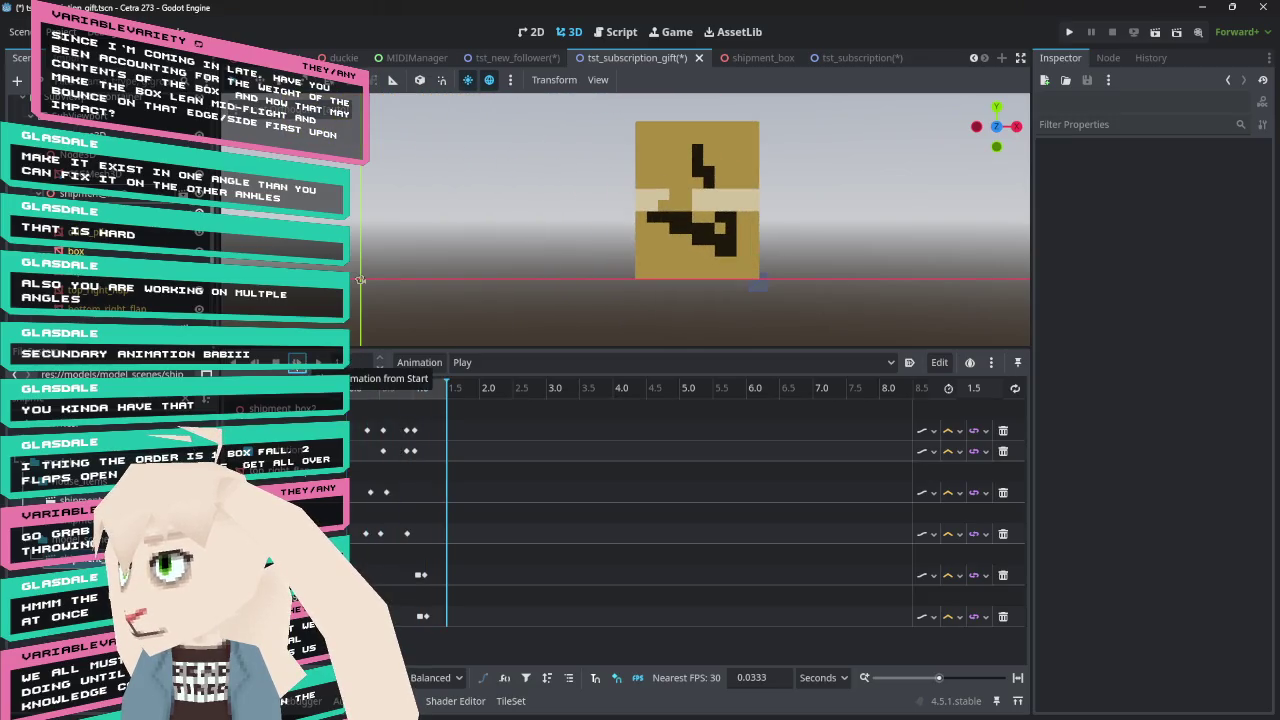
{"action": "left_click", "coordinate": [297, 362]}
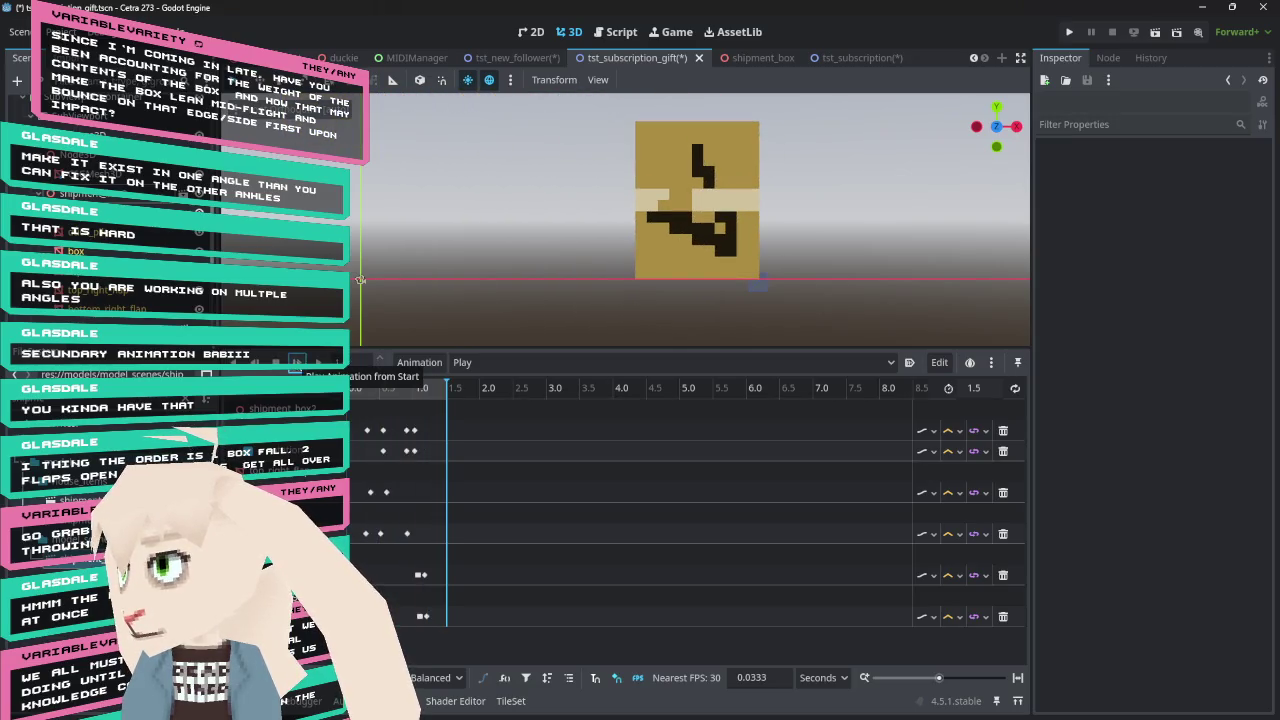
{"action": "left_click", "coordinate": [297, 362]}
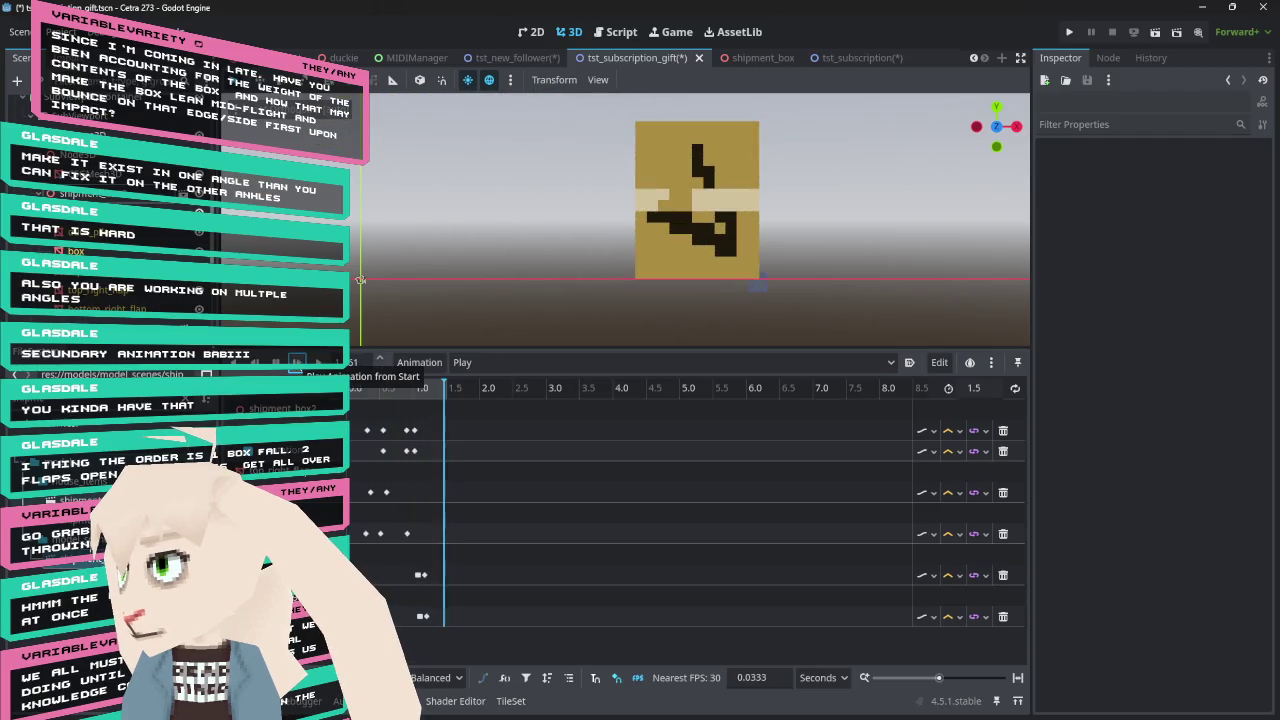
{"action": "left_click", "coordinate": [297, 362]}
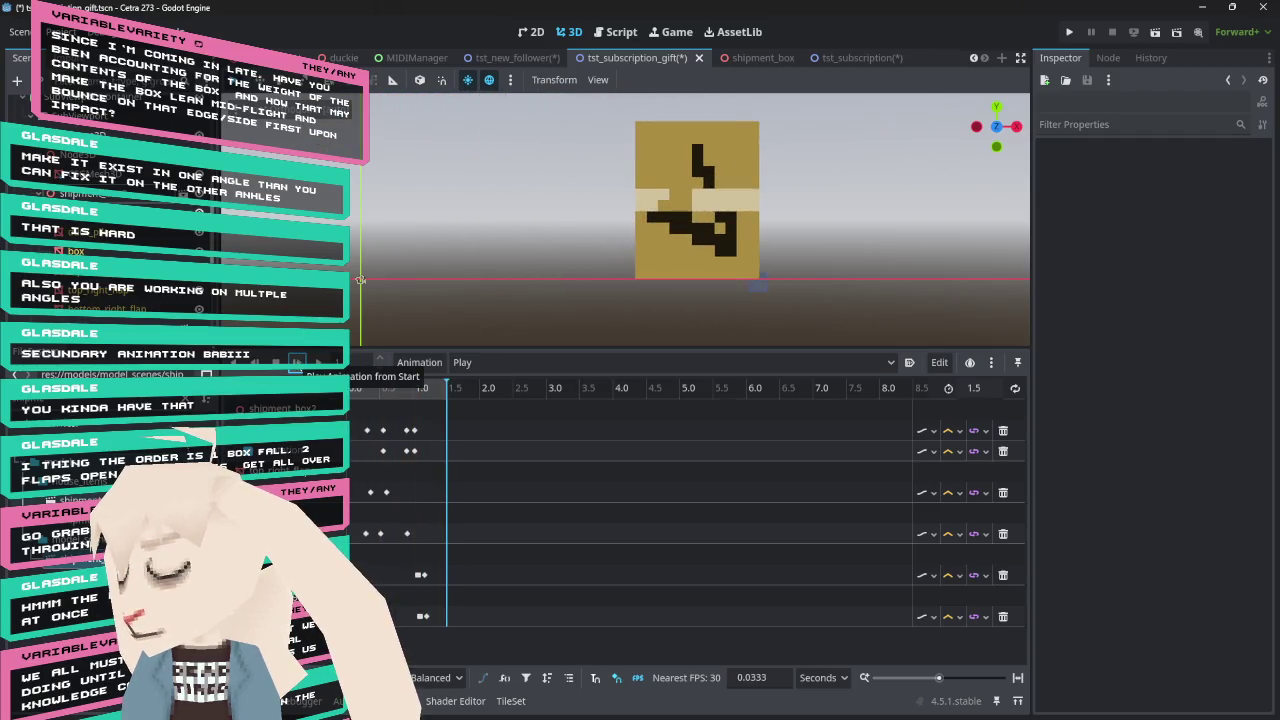
{"action": "left_click", "coordinate": [297, 362]}
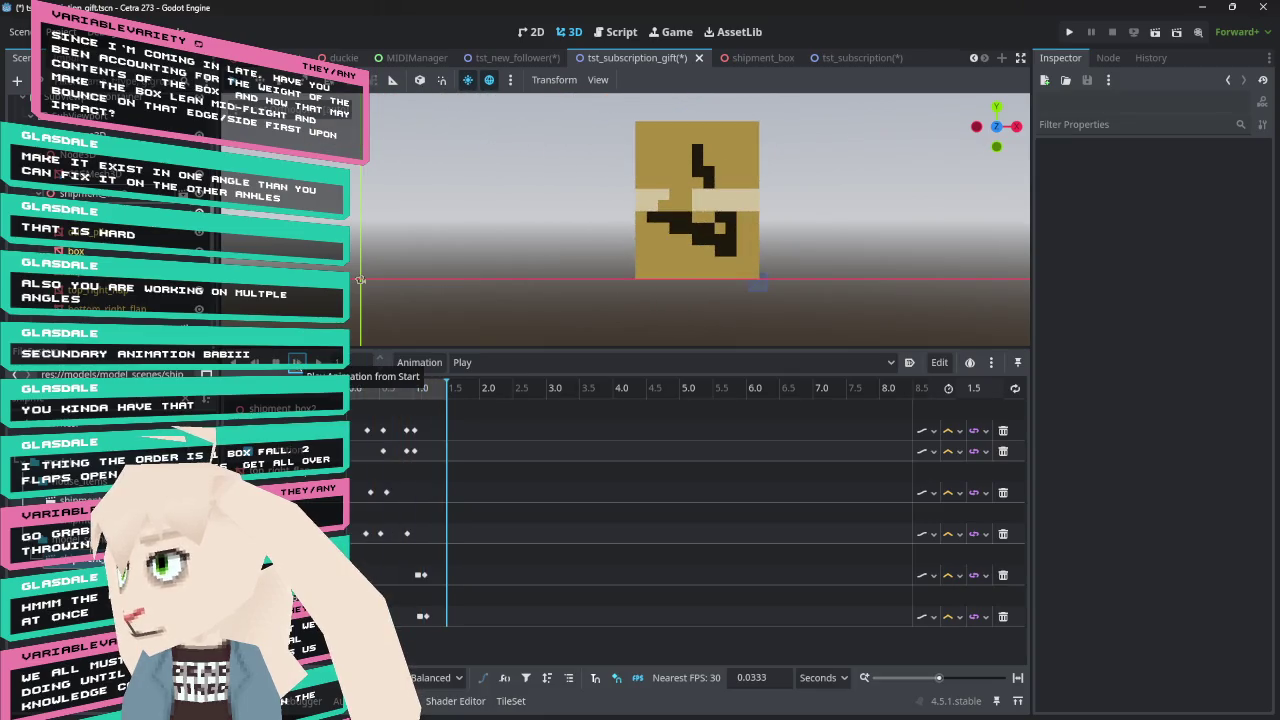
{"action": "left_click", "coordinate": [297, 362]}
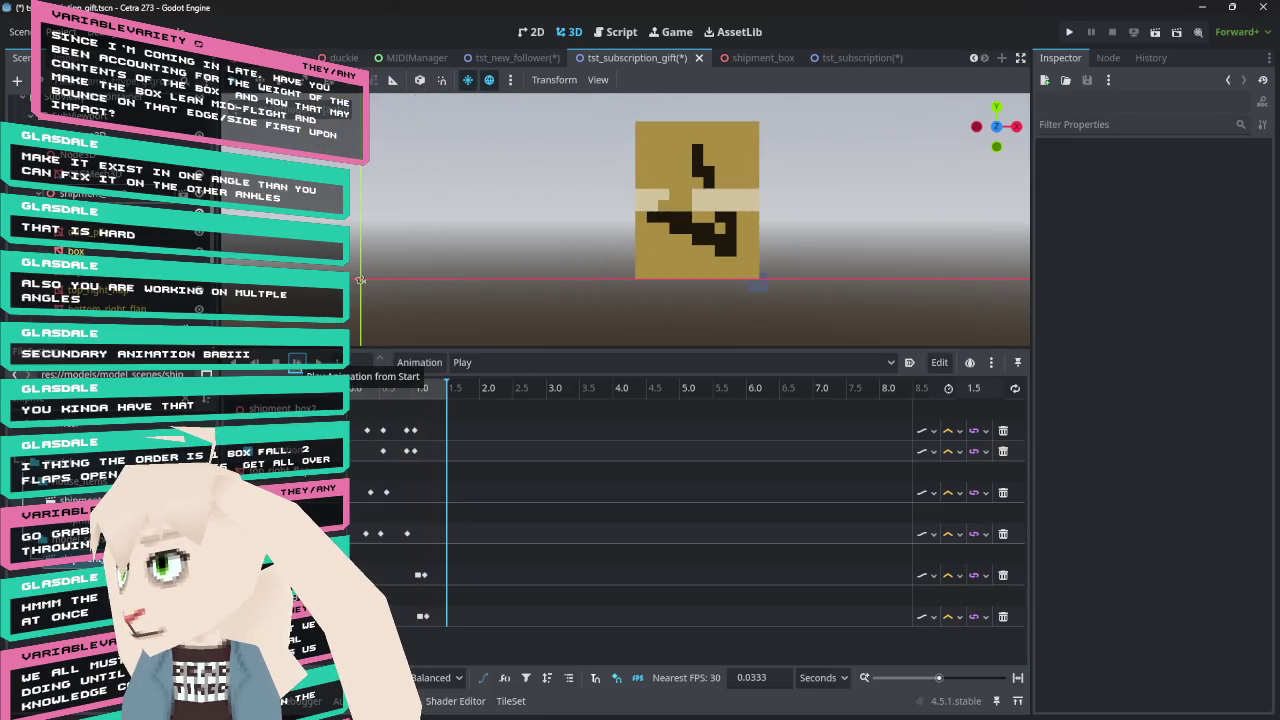
{"action": "left_click", "coordinate": [297, 362]}
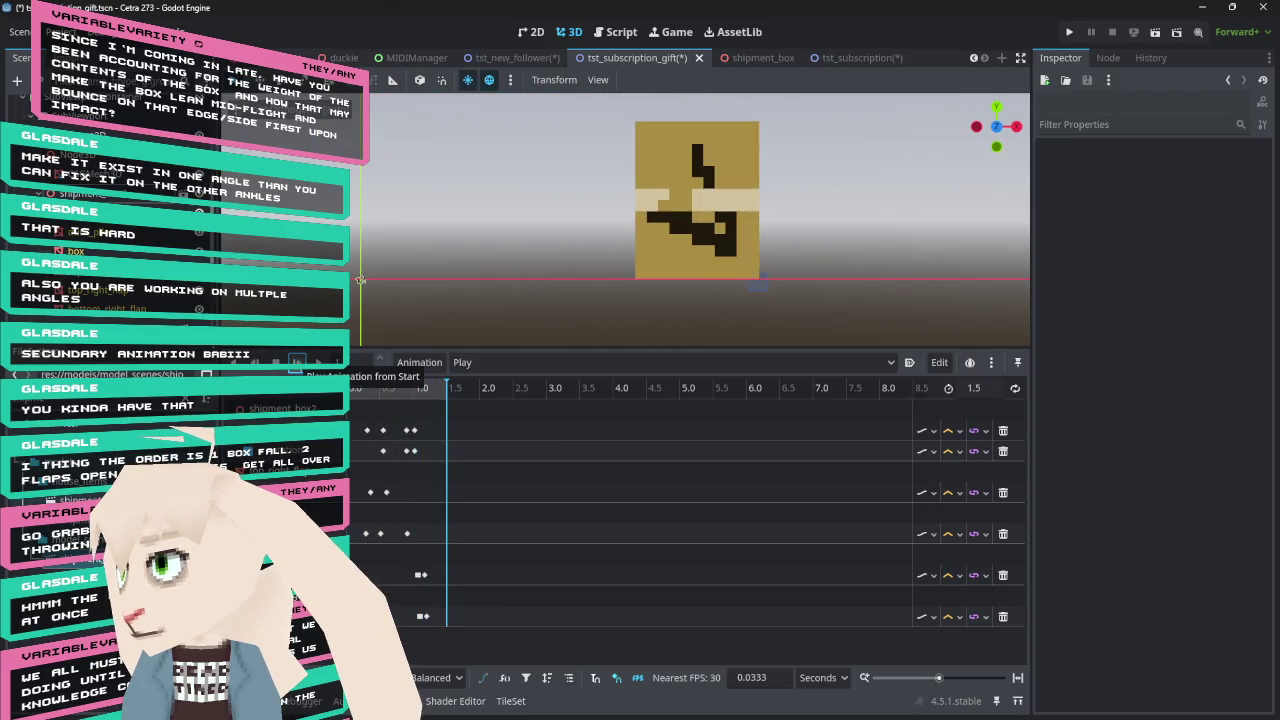
{"action": "left_click", "coordinate": [297, 362]}
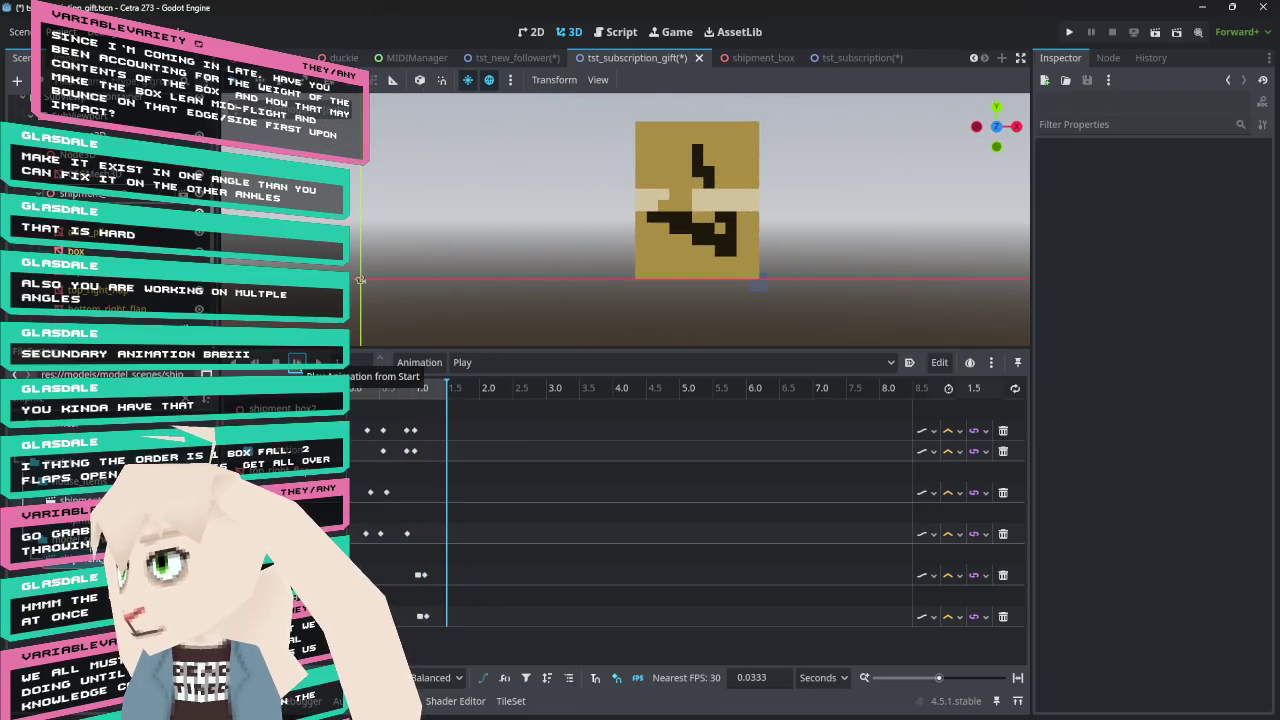
{"action": "left_click", "coordinate": [297, 362]}
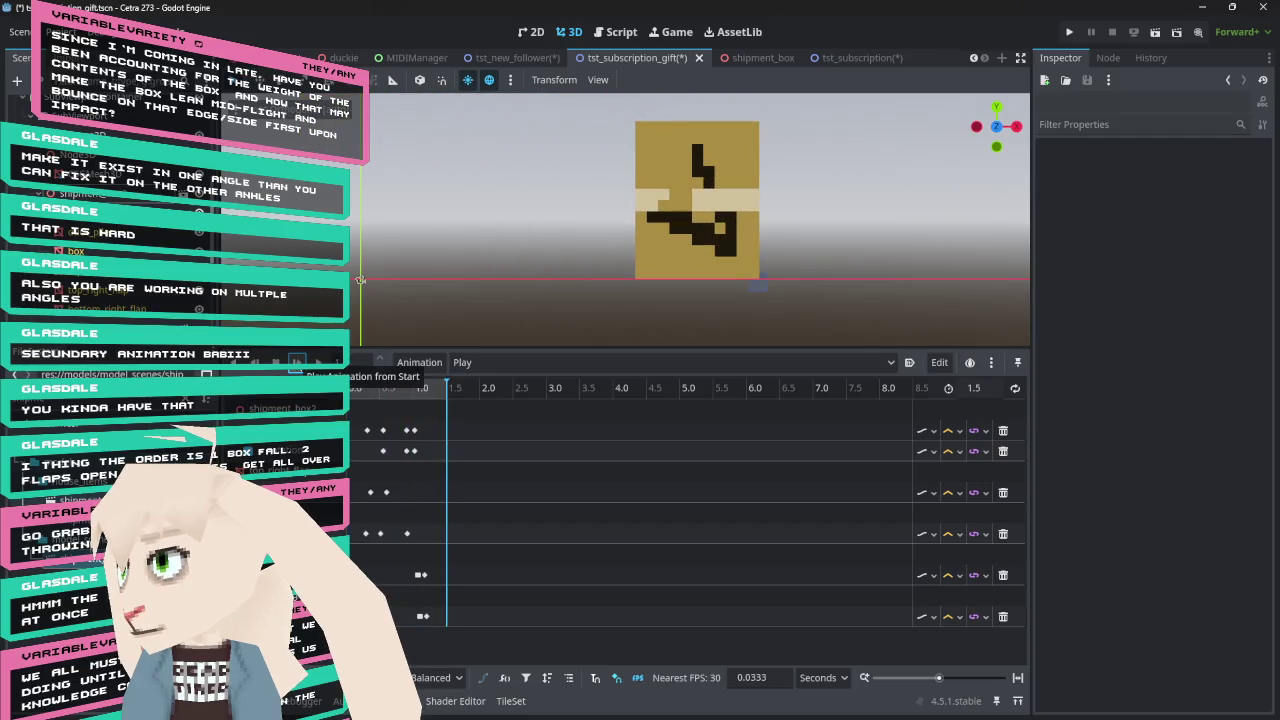
{"action": "left_click", "coordinate": [297, 362]}
{"action": "left_click", "coordinate": [297, 362]}
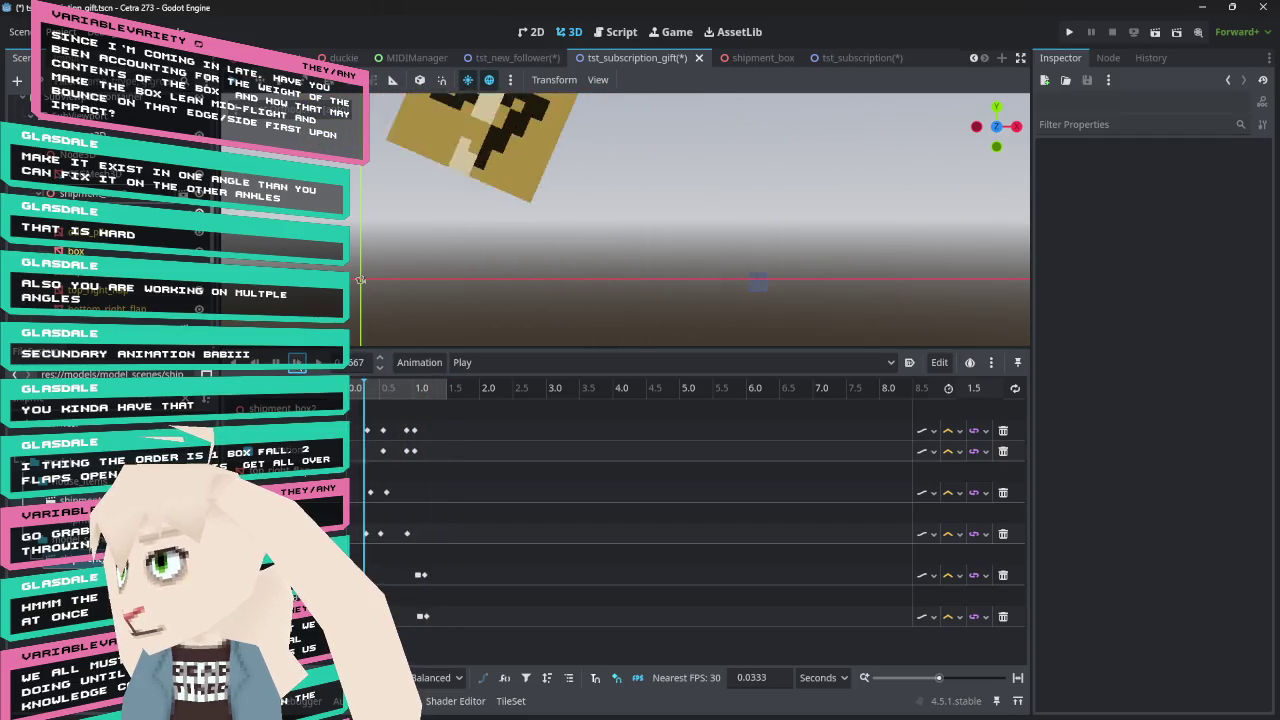
{"action": "left_click", "coordinate": [297, 362]}
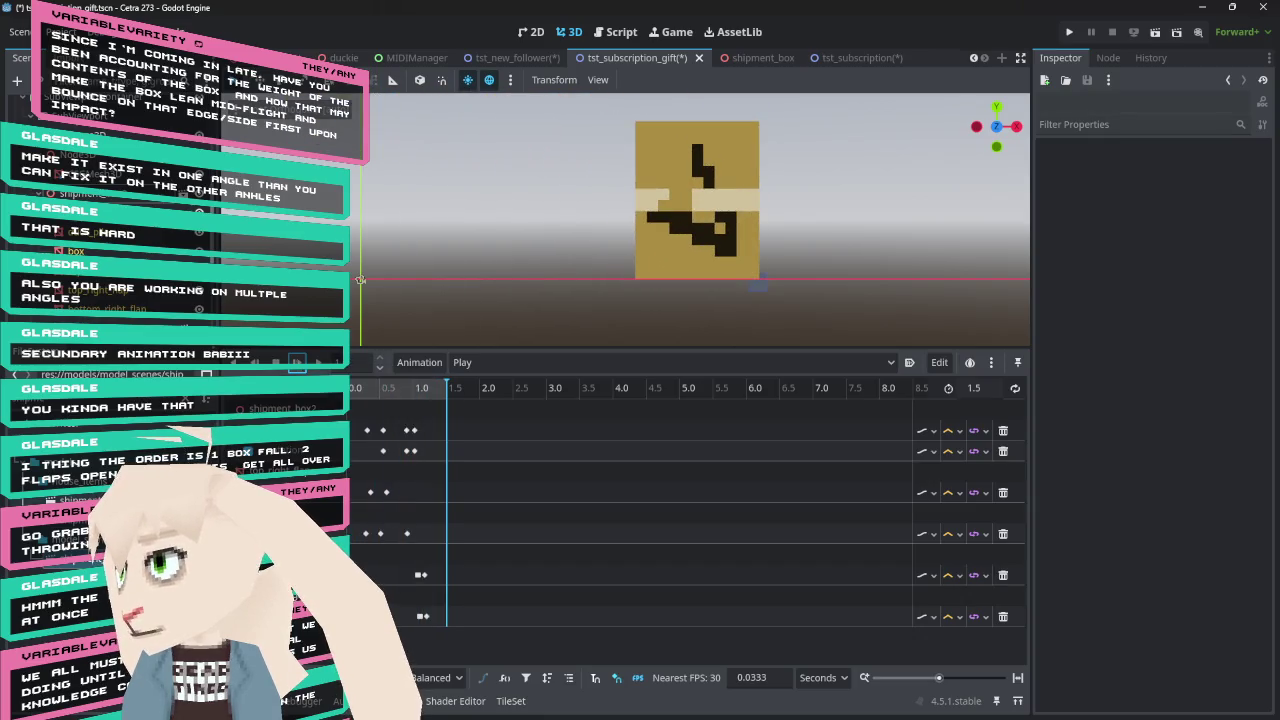
{"action": "mouse_move", "coordinate": [368, 399]}
{"action": "left_mouse_down"}
{"action": "mouse_move", "coordinate": [350, 398]}
{"action": "mouse_move", "coordinate": [441, 396]}
{"action": "mouse_move", "coordinate": [337, 403]}
{"action": "mouse_move", "coordinate": [424, 404]}
{"action": "mouse_move", "coordinate": [349, 413]}
{"action": "mouse_move", "coordinate": [418, 408]}
{"action": "mouse_move", "coordinate": [369, 420]}
{"action": "mouse_move", "coordinate": [414, 425]}
{"action": "mouse_move", "coordinate": [390, 425]}
{"action": "left_mouse_up"}
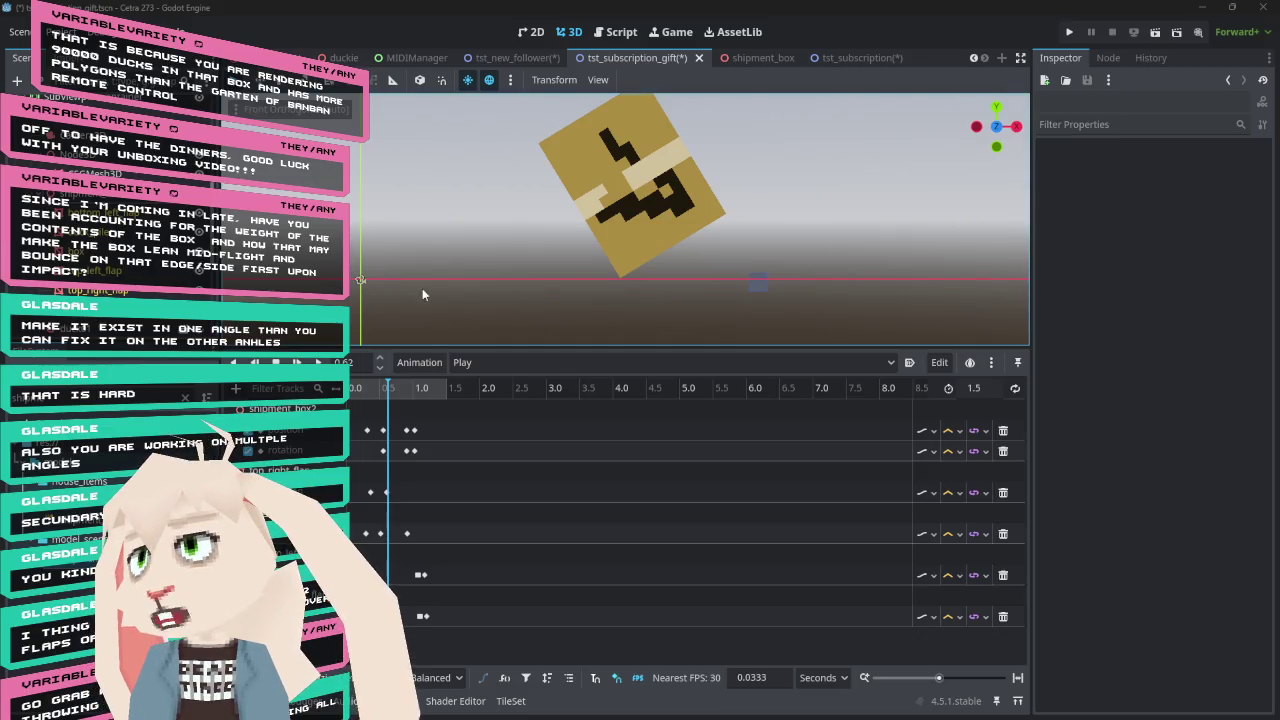
{"action": "left_click", "coordinate": [374, 395]}
Drag the playhead back to 0 s so the box returns to its upper-left start
{"action": "mouse_move", "coordinate": [374, 395]}
{"action": "left_mouse_down"}
{"action": "mouse_move", "coordinate": [352, 395]}
{"action": "mouse_move", "coordinate": [456, 400]}
{"action": "mouse_move", "coordinate": [355, 395]}
{"action": "left_mouse_up"}
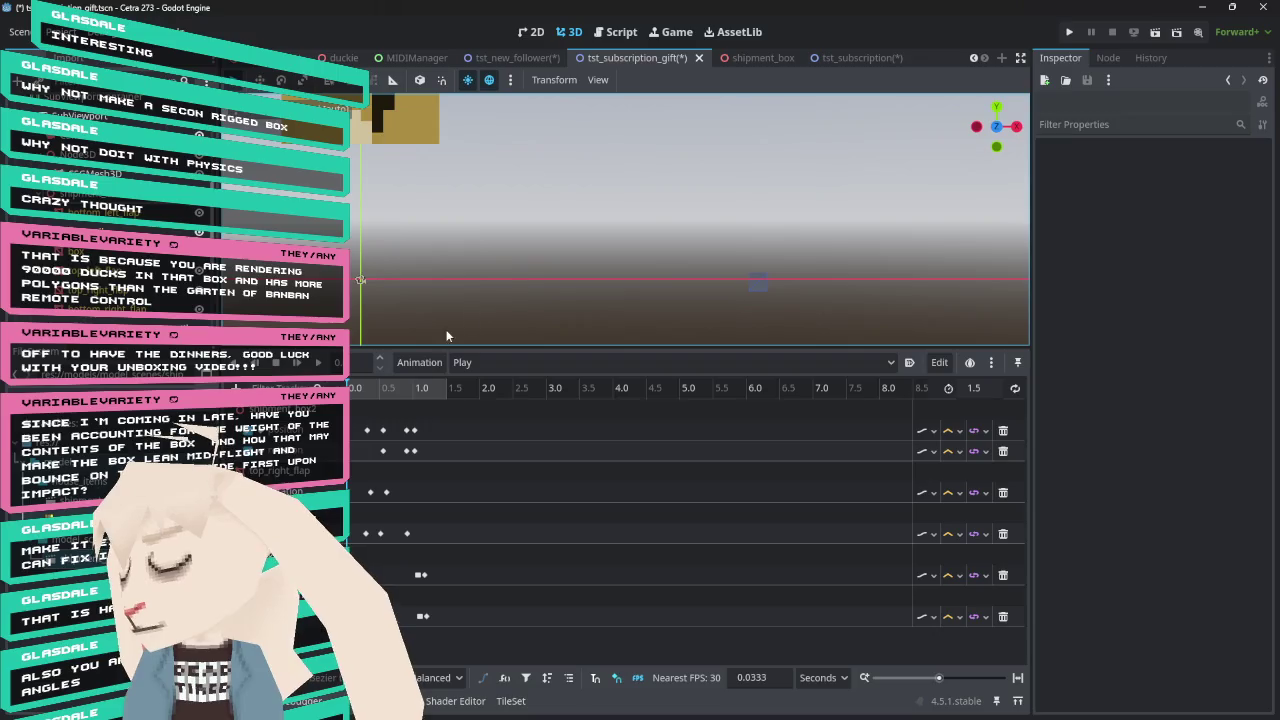
Move to 1.0 s and read the landing key: 1.0267 s, (0.305, 0.088, 0), easing 1.0
{"action": "mouse_move", "coordinate": [368, 388]}
{"action": "left_mouse_down"}
{"action": "mouse_move", "coordinate": [412, 395]}
{"action": "mouse_move", "coordinate": [418, 409]}
{"action": "mouse_move", "coordinate": [358, 408]}
{"action": "mouse_move", "coordinate": [430, 412]}
{"action": "mouse_move", "coordinate": [375, 414]}
{"action": "mouse_move", "coordinate": [405, 427]}
{"action": "mouse_move", "coordinate": [372, 430]}
{"action": "mouse_move", "coordinate": [420, 432]}
{"action": "left_mouse_up"}
{"action": "mouse_move", "coordinate": [420, 432]}
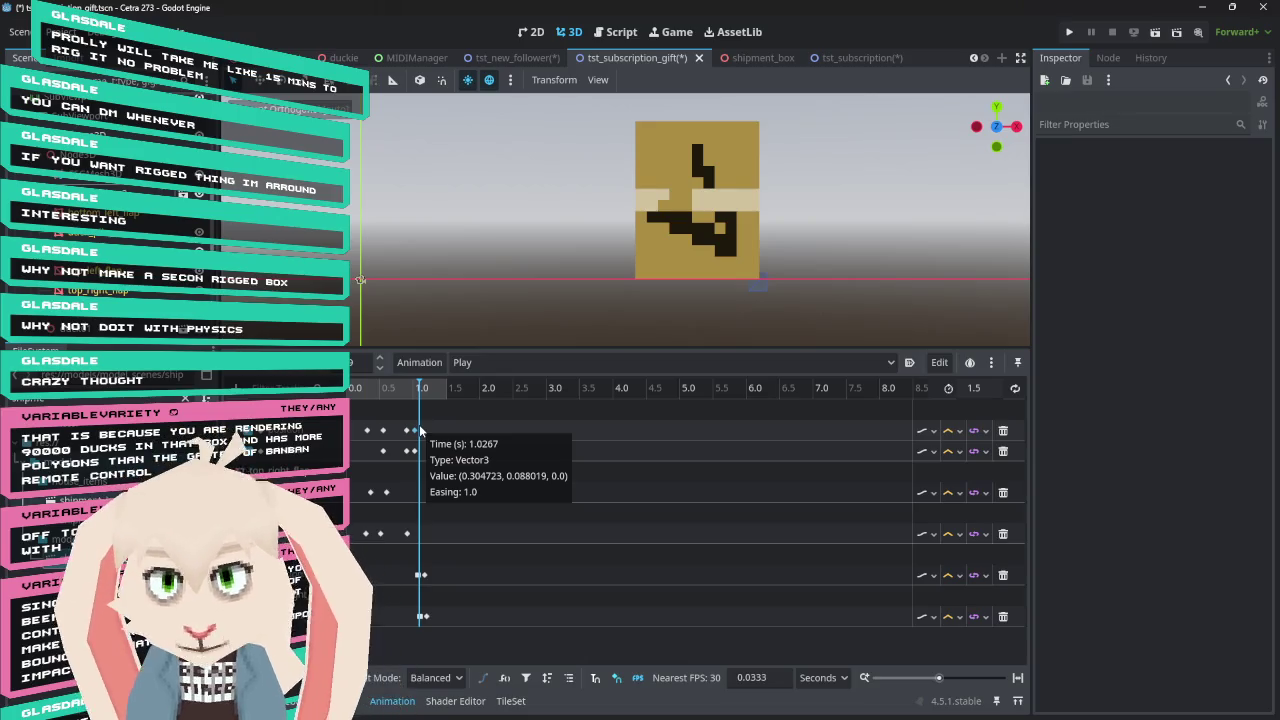
Scrub the tst_subscription_gift animation to about 1 s, with shipment_box2 tilting just above the floor
{"action": "mouse_move", "coordinate": [405, 391]}
{"action": "left_mouse_down"}
{"action": "mouse_move", "coordinate": [385, 395]}
{"action": "mouse_move", "coordinate": [435, 398]}
{"action": "mouse_move", "coordinate": [363, 397]}
{"action": "mouse_move", "coordinate": [416, 400]}
{"action": "mouse_move", "coordinate": [372, 410]}
{"action": "mouse_move", "coordinate": [421, 405]}
{"action": "mouse_move", "coordinate": [380, 420]}
{"action": "mouse_move", "coordinate": [342, 414]}
{"action": "left_mouse_up"}
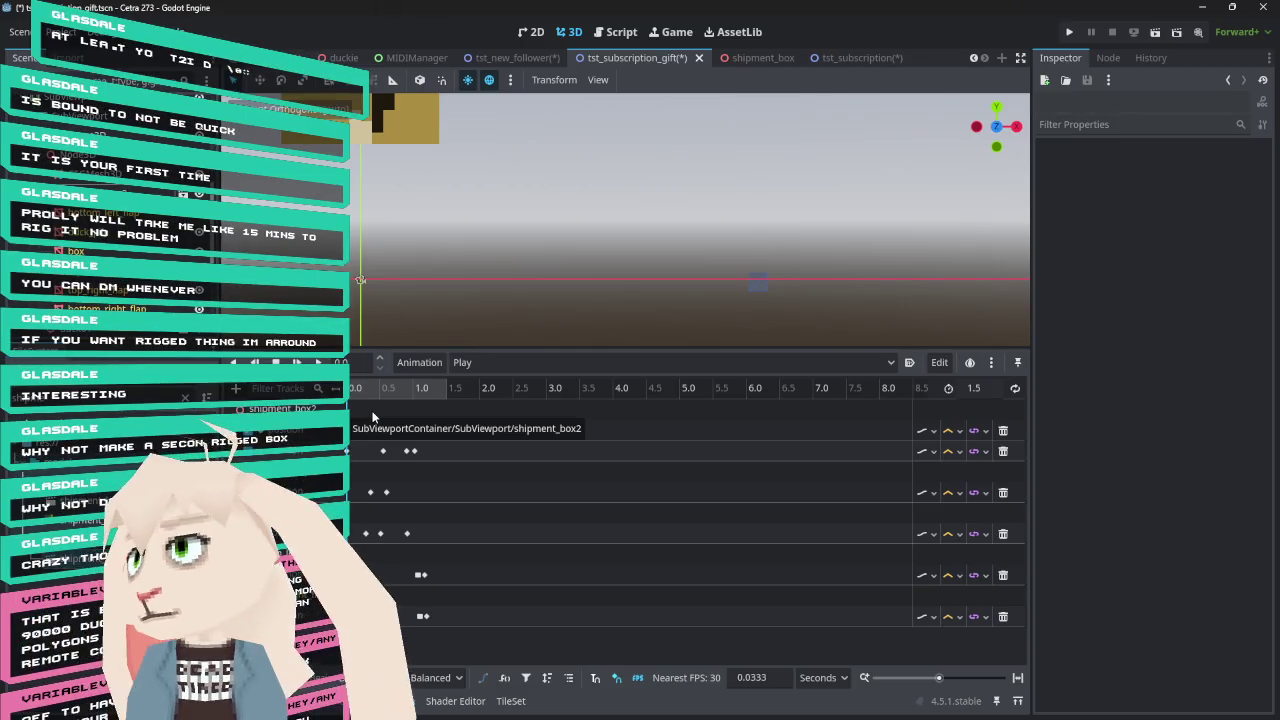
{"action": "left_click_drag", "start_coordinate": [398, 392], "coordinate": [409, 398]}
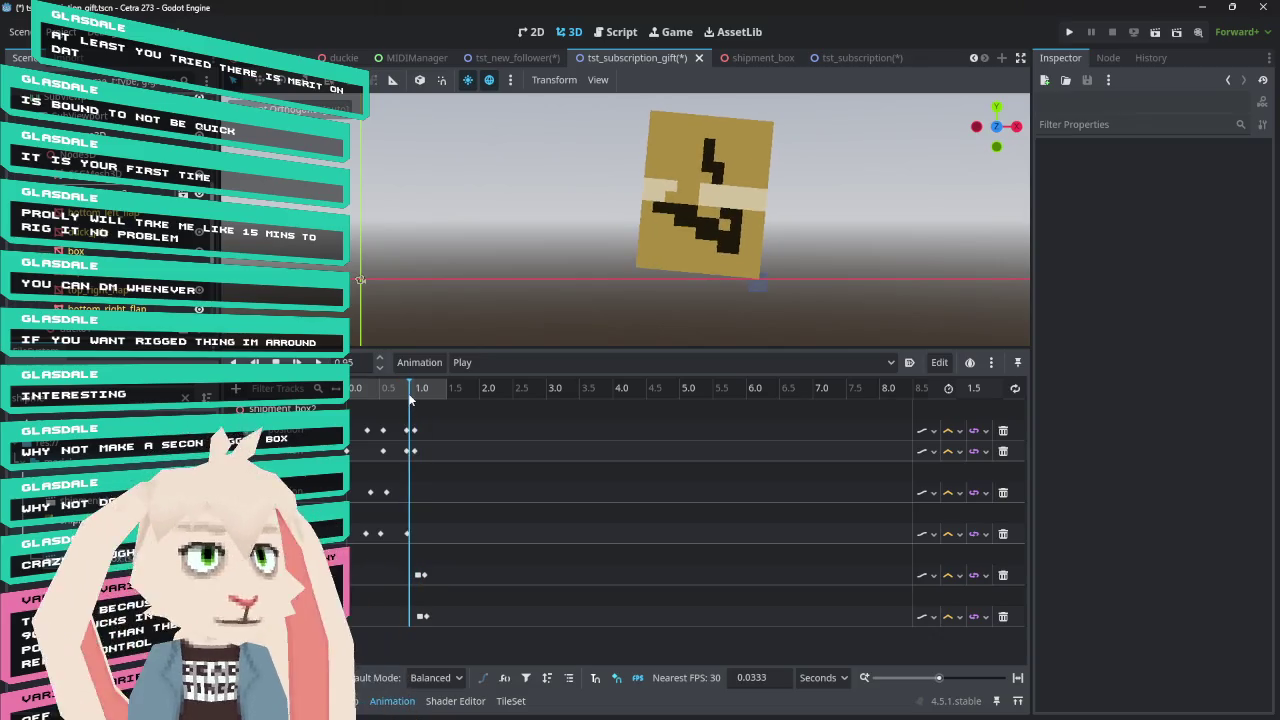